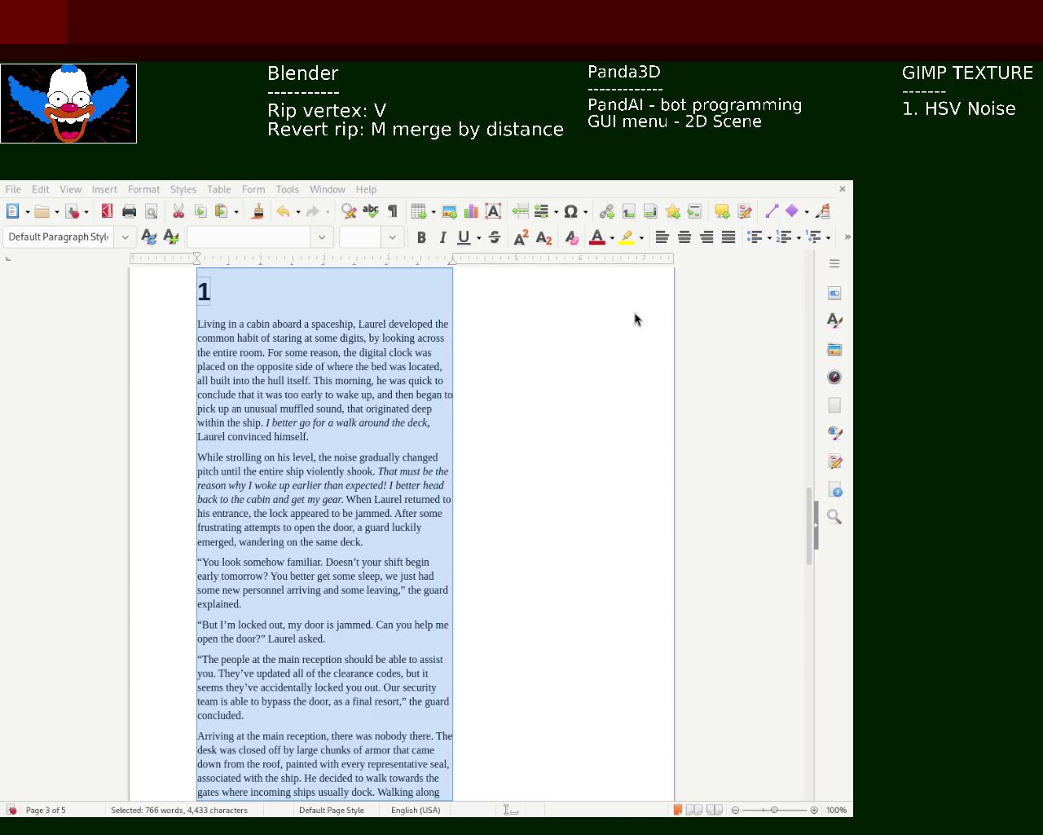
Extend the right text edge outward so chapter 1's lines run longer and the manuscript fits 4 pages
left_click_drag(453, 259, 517, 260)
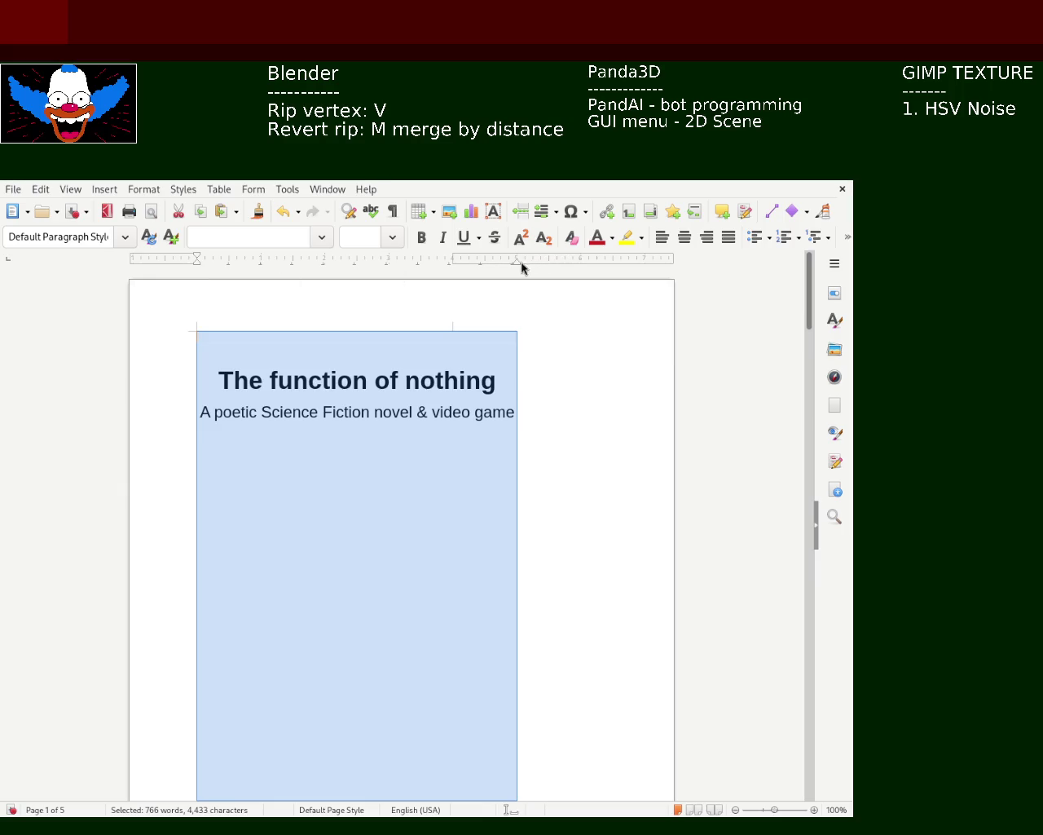
left_click_drag(513, 263, 579, 262)
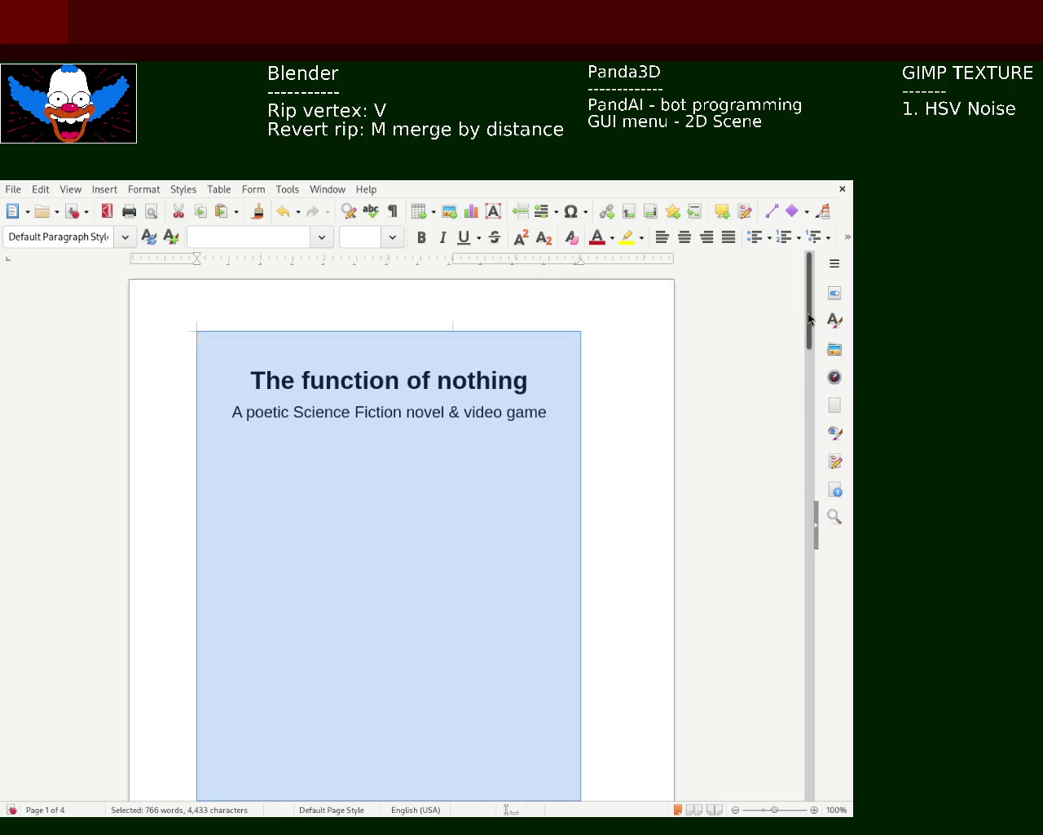
left_click_drag(579, 261, 516, 262)
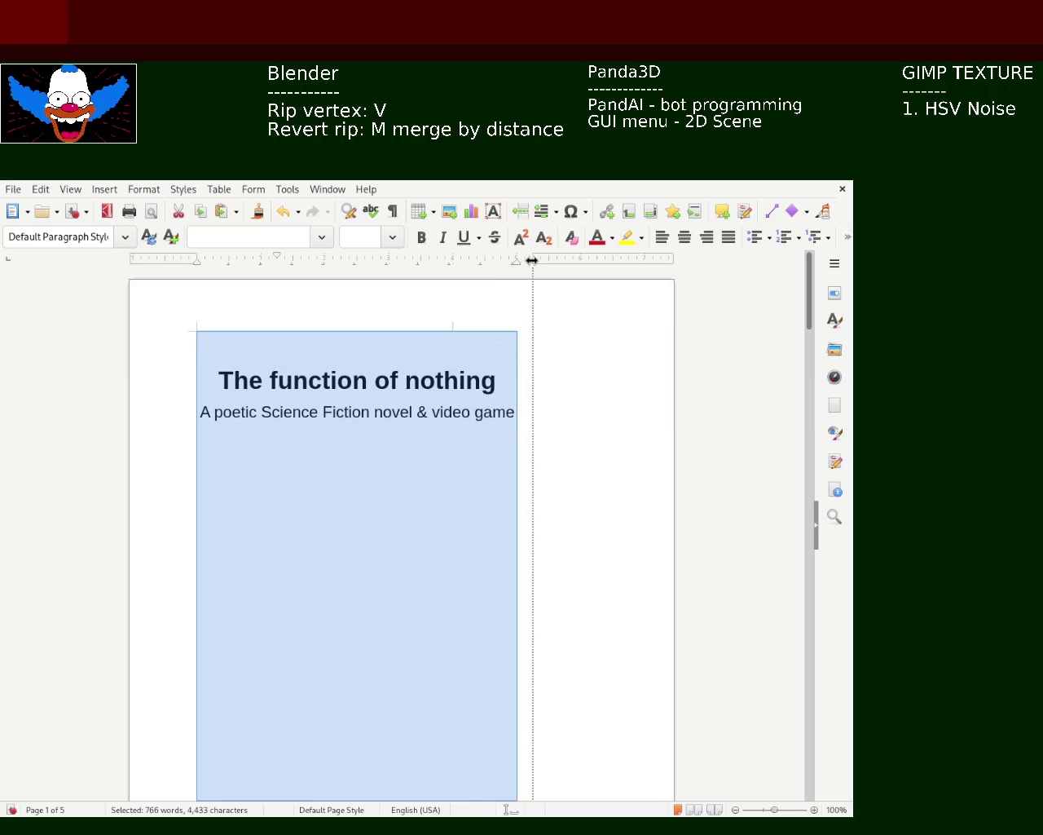
left_click_drag(452, 258, 532, 260)
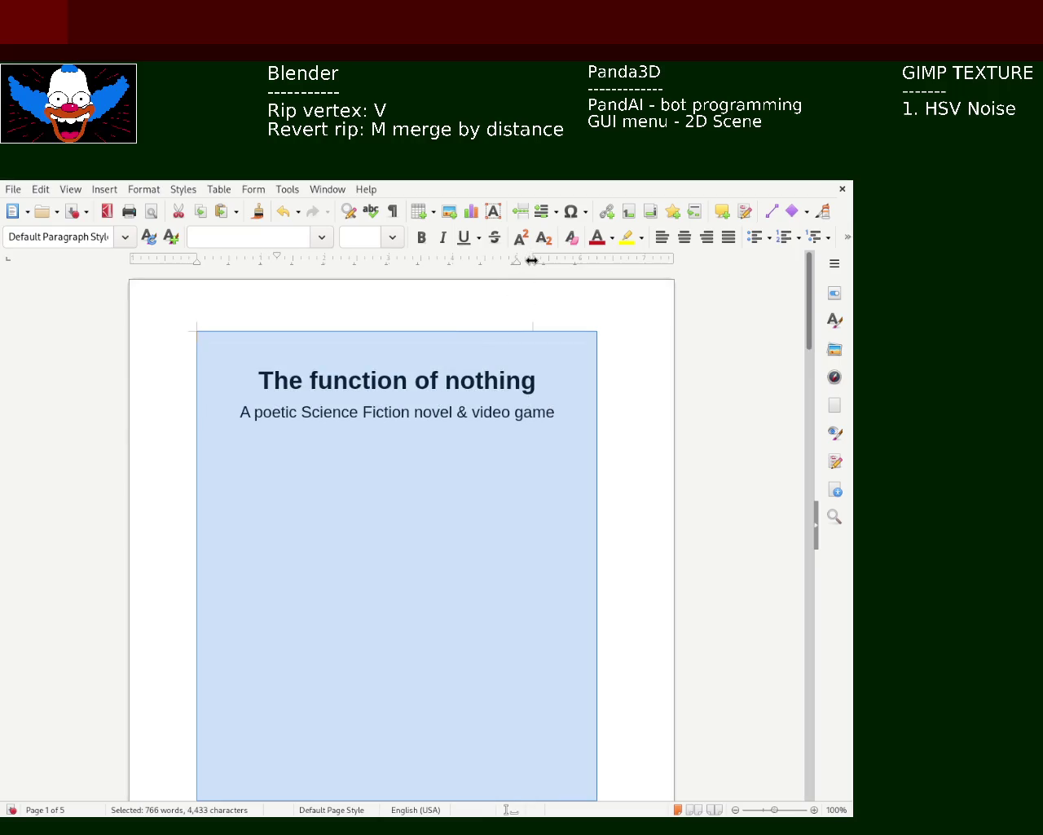
left_click(517, 326)
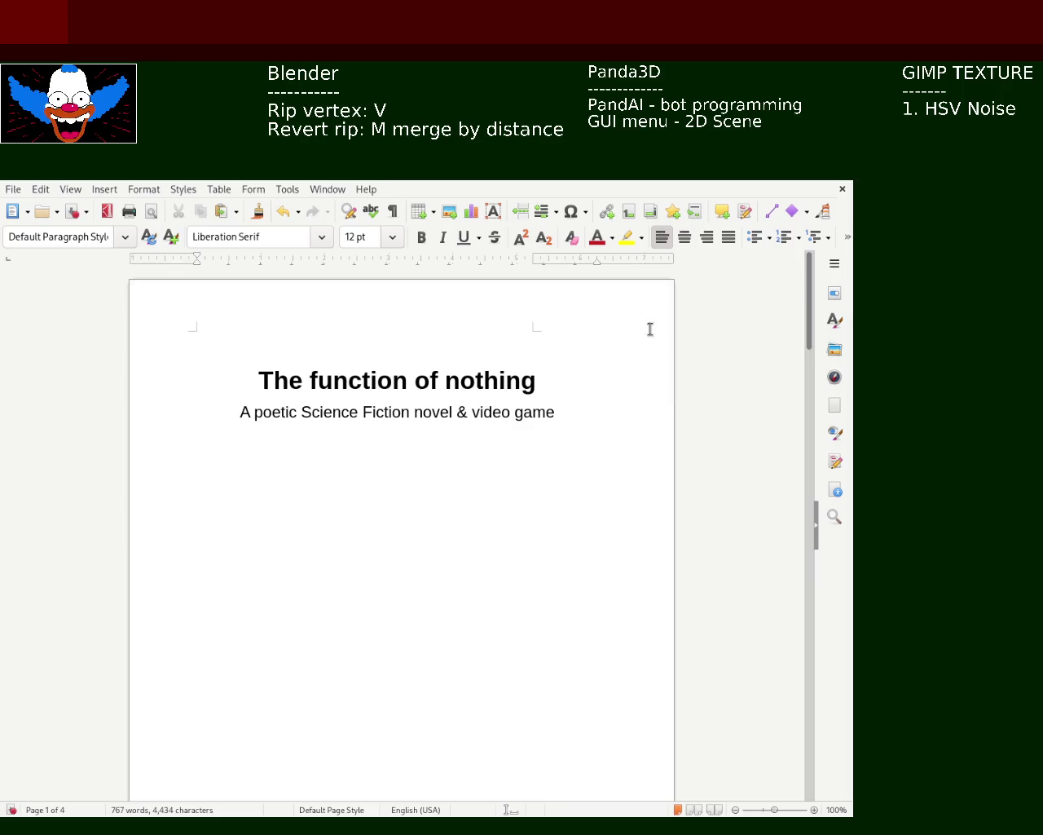
mouse_move(524, 258)
left_mouse_down()
mouse_move(497, 258)
mouse_move(509, 279)
left_mouse_up()
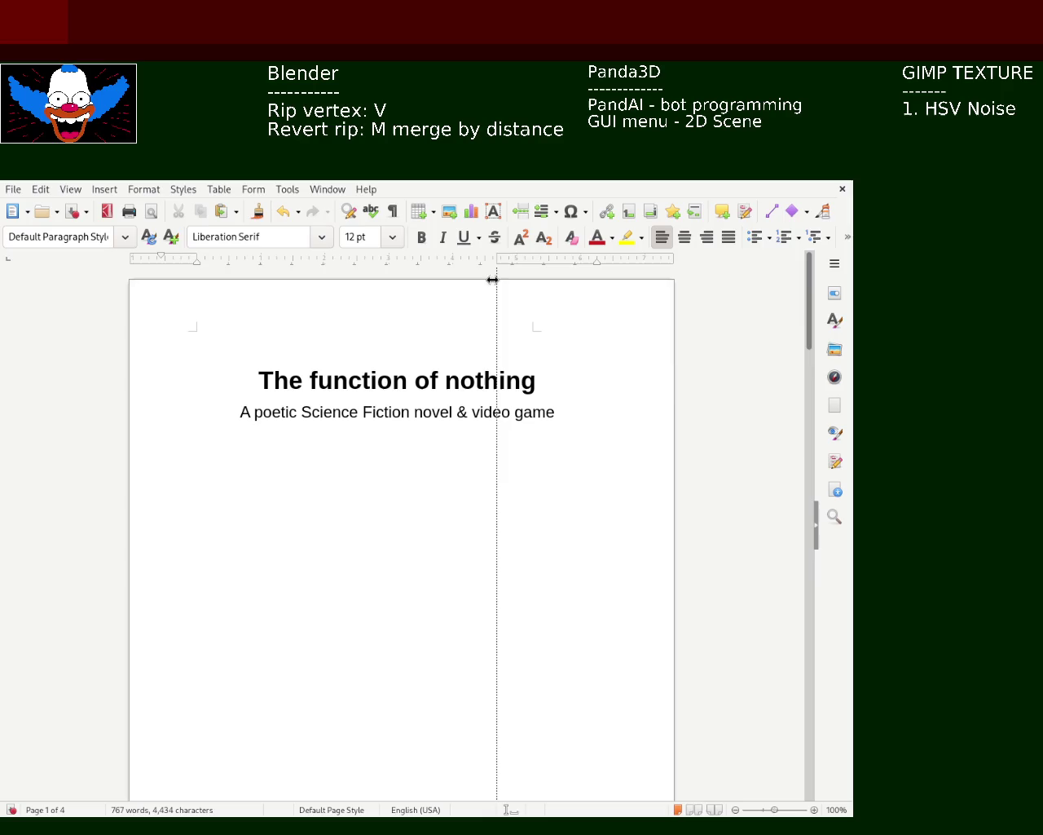
left_click_drag(508, 280, 517, 281)
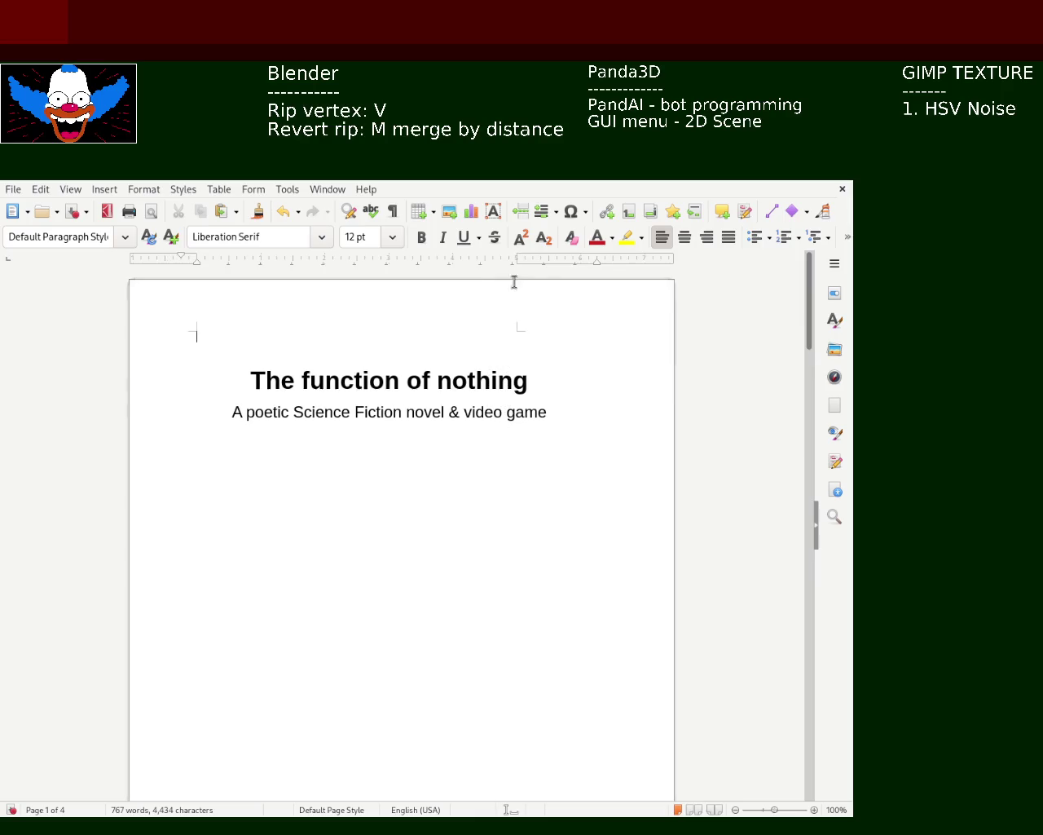
left_click_drag(810, 309, 815, 577)
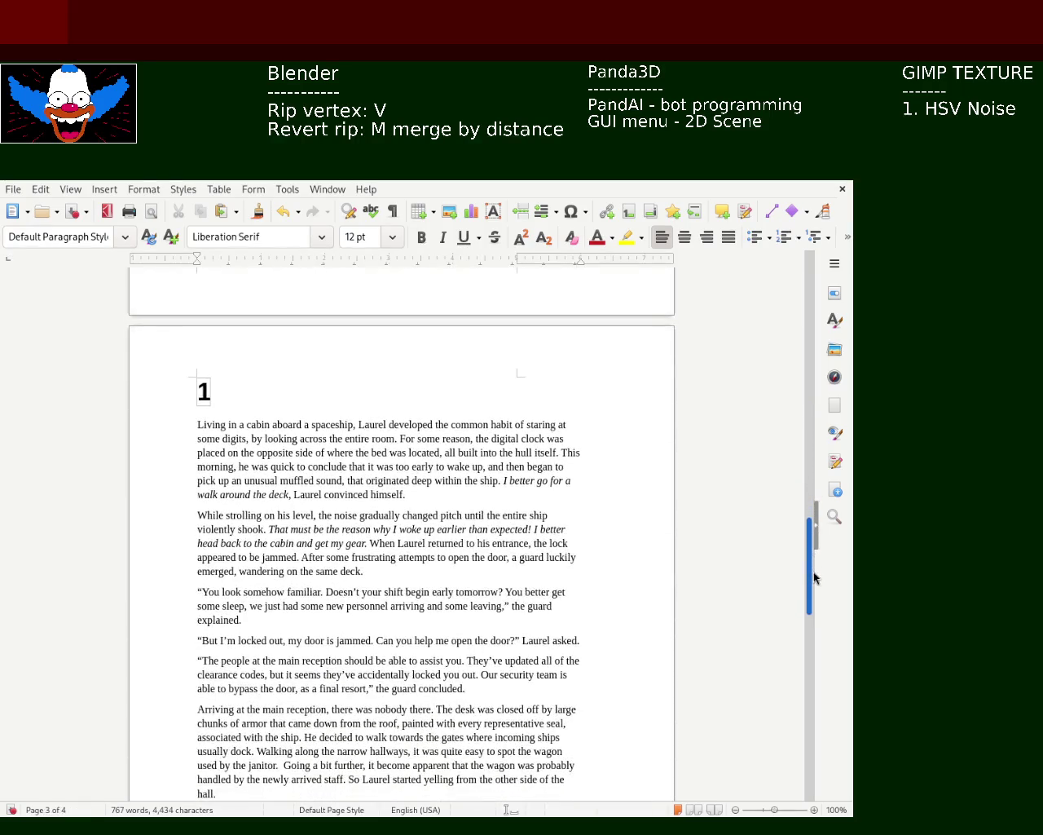
Add tab stops to the cover's first line, moving the last one further left
mouse_move(517, 259)
left_mouse_down()
mouse_move(553, 261)
mouse_move(509, 257)
left_mouse_up()
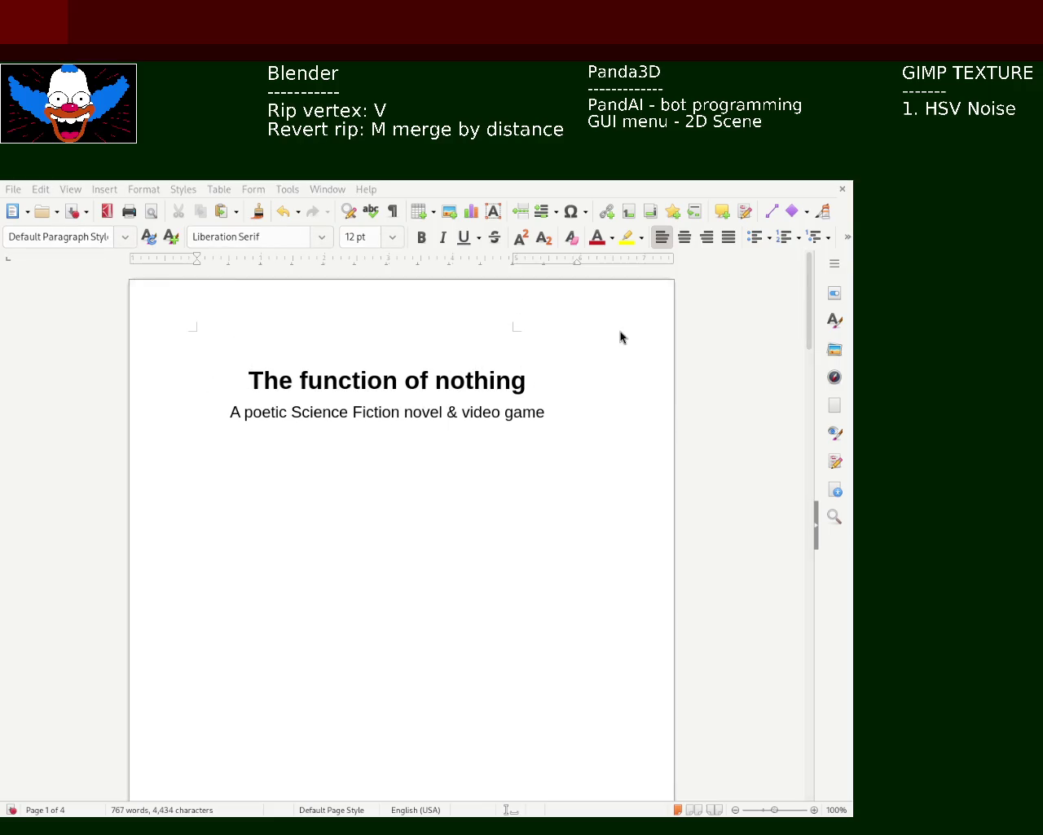
left_click(380, 260)
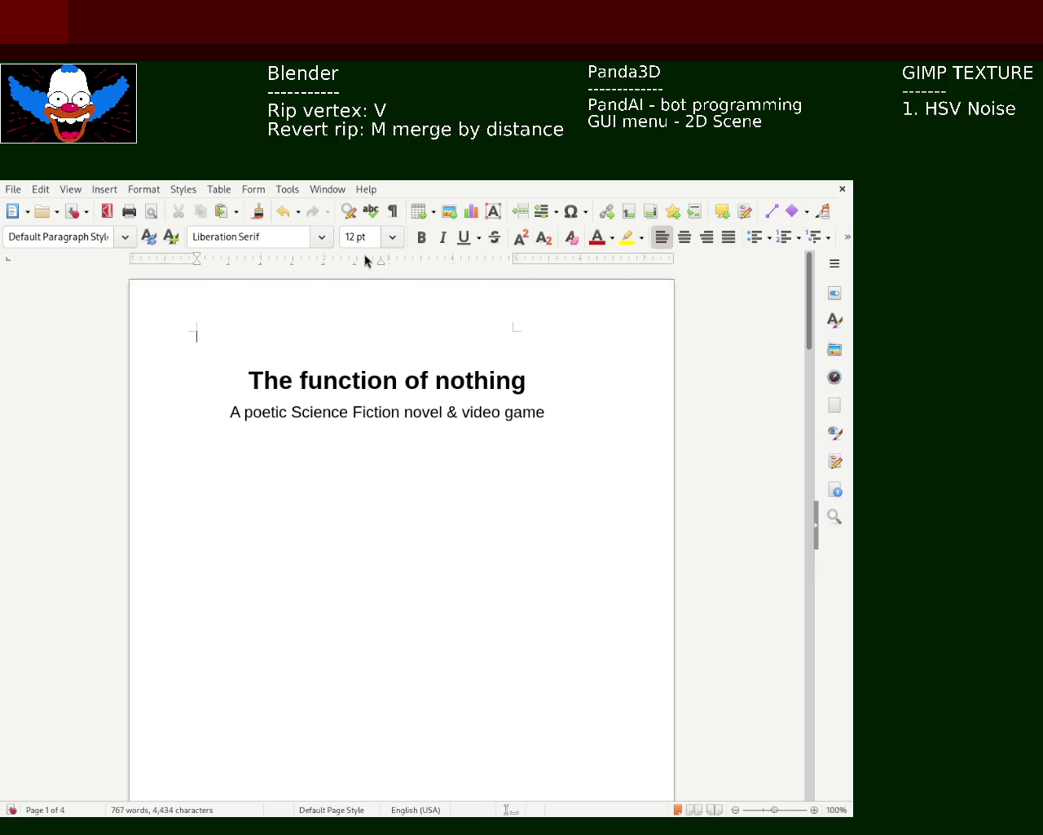
left_click_drag(377, 260, 277, 270)
left_click_drag(204, 259, 317, 261)
left_click(400, 258)
left_click_drag(403, 259, 265, 261)
Adjust the cover line's first-line, left and right indents on the ruler
left_click_drag(264, 255, 197, 258)
left_click_drag(380, 261, 513, 263)
mouse_move(197, 261)
left_mouse_down()
mouse_move(180, 274)
mouse_move(153, 270)
left_mouse_up()
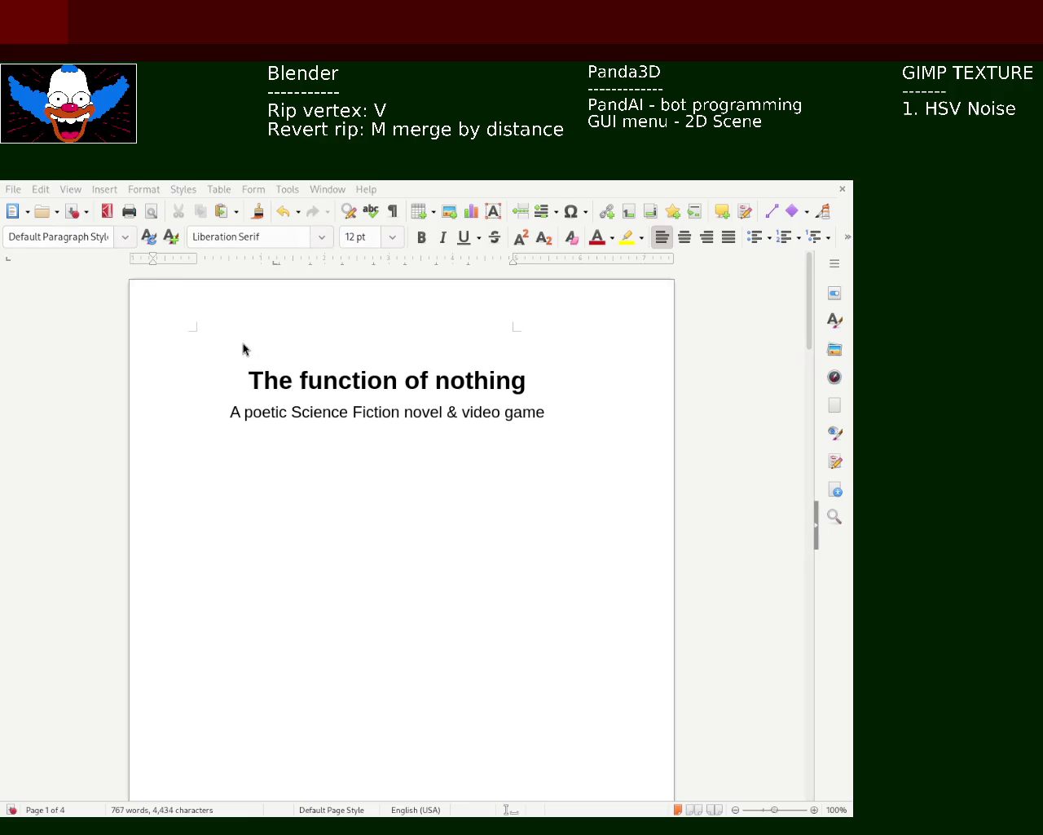
left_click(440, 305)
mouse_move(153, 258)
left_mouse_down()
mouse_move(204, 259)
mouse_move(193, 274)
mouse_move(207, 261)
mouse_move(196, 261)
left_mouse_up()
left_click(529, 354)
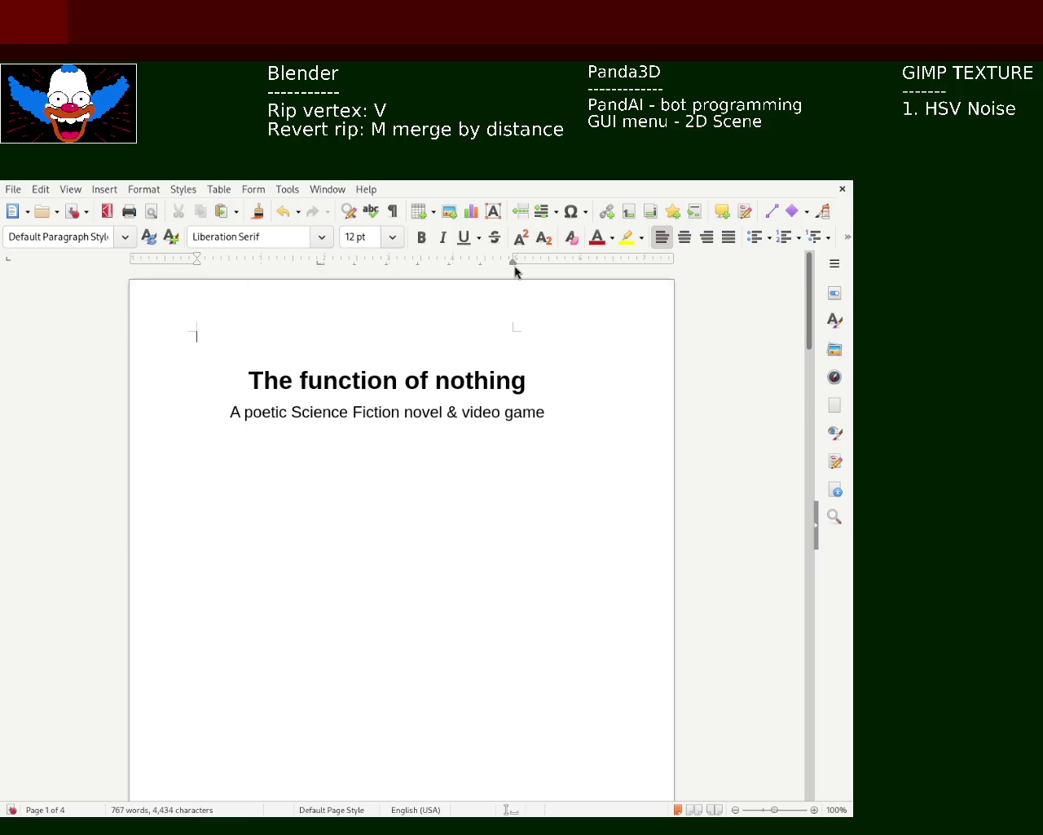
Widen the right page margin so the cover subtitle wraps and the manuscript grows to 5 pages
left_click_drag(516, 265, 588, 268)
mouse_move(520, 255)
left_mouse_down()
mouse_move(559, 258)
mouse_move(530, 260)
left_mouse_up()
left_click_drag(561, 260, 517, 265)
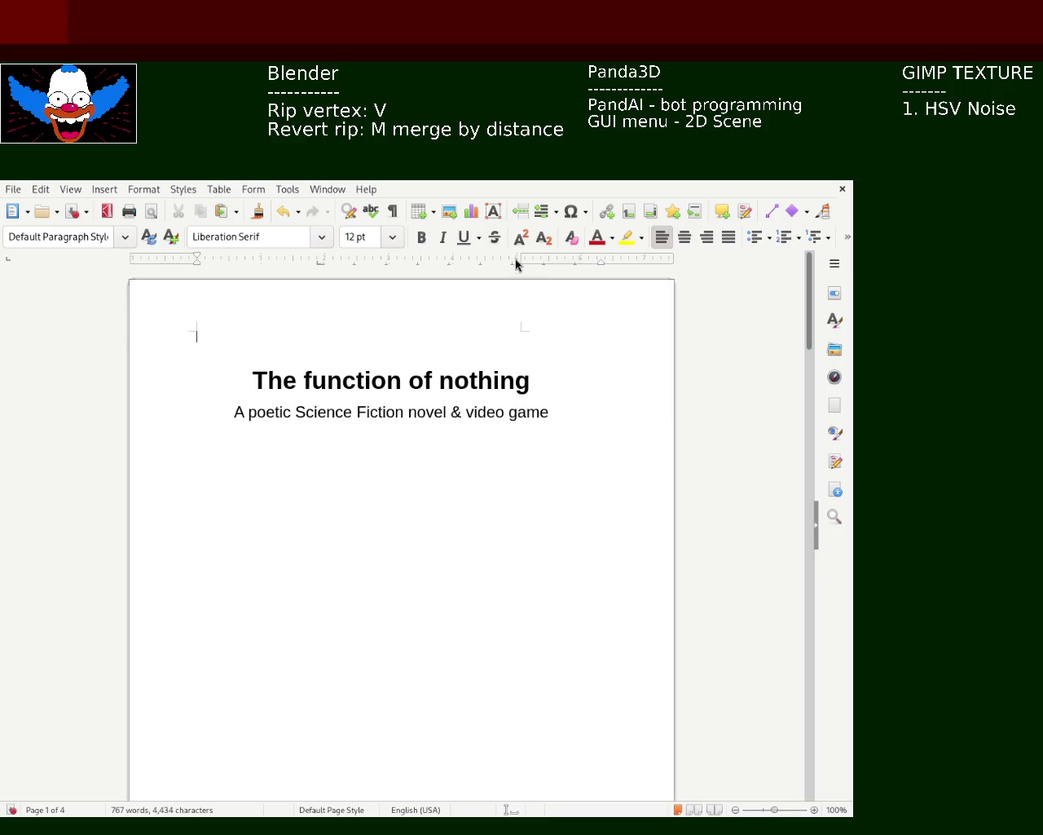
mouse_move(521, 256)
left_mouse_down()
mouse_move(445, 262)
mouse_move(531, 260)
mouse_move(397, 259)
mouse_move(538, 258)
left_mouse_up()
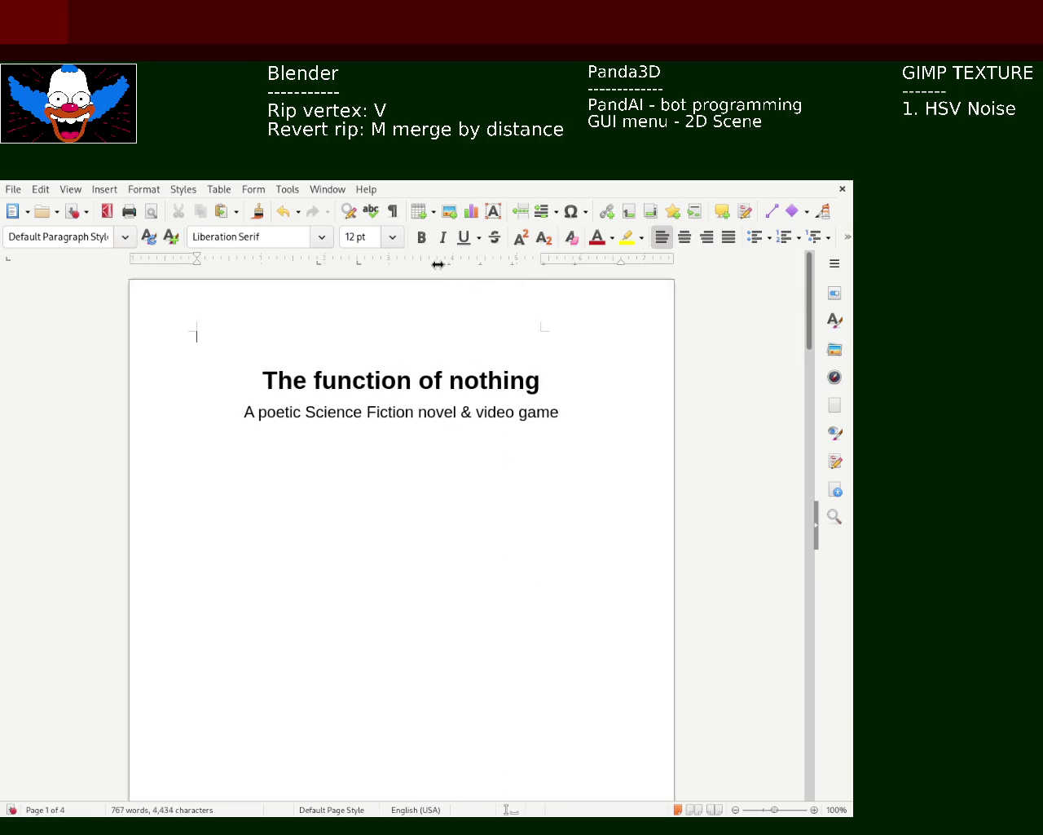
mouse_move(534, 259)
left_mouse_down()
mouse_move(398, 258)
mouse_move(436, 258)
left_mouse_up()
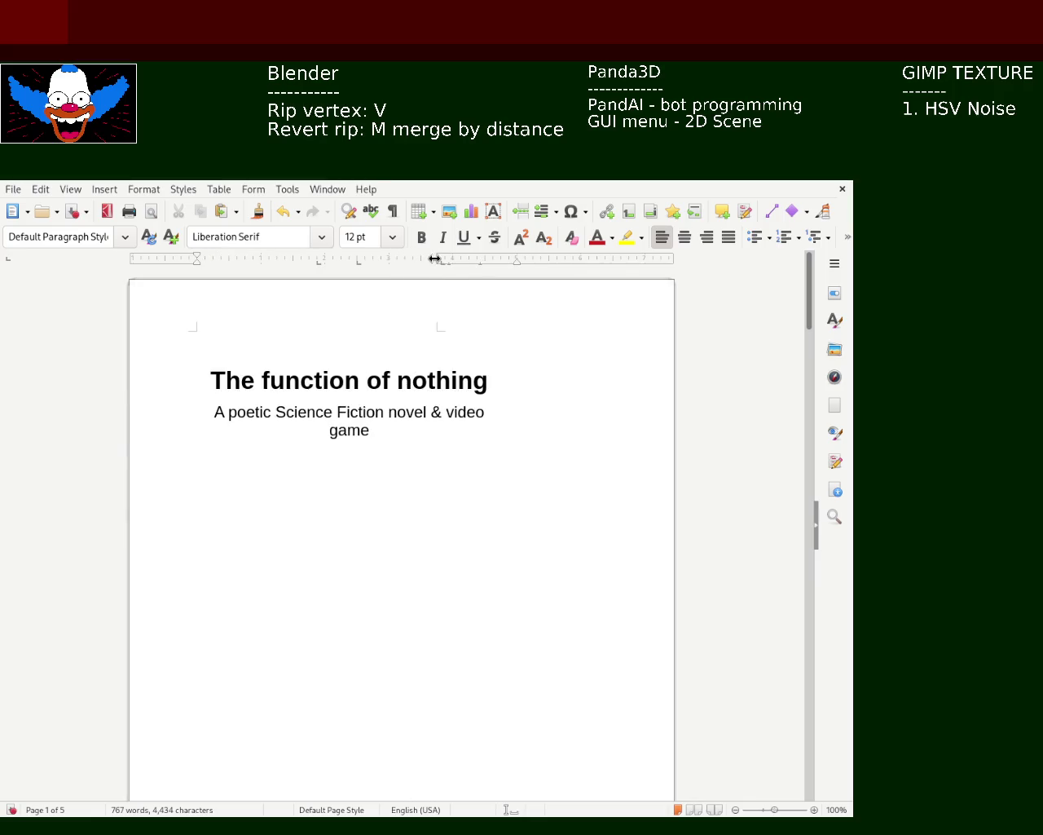
left_click_drag(436, 259, 424, 260)
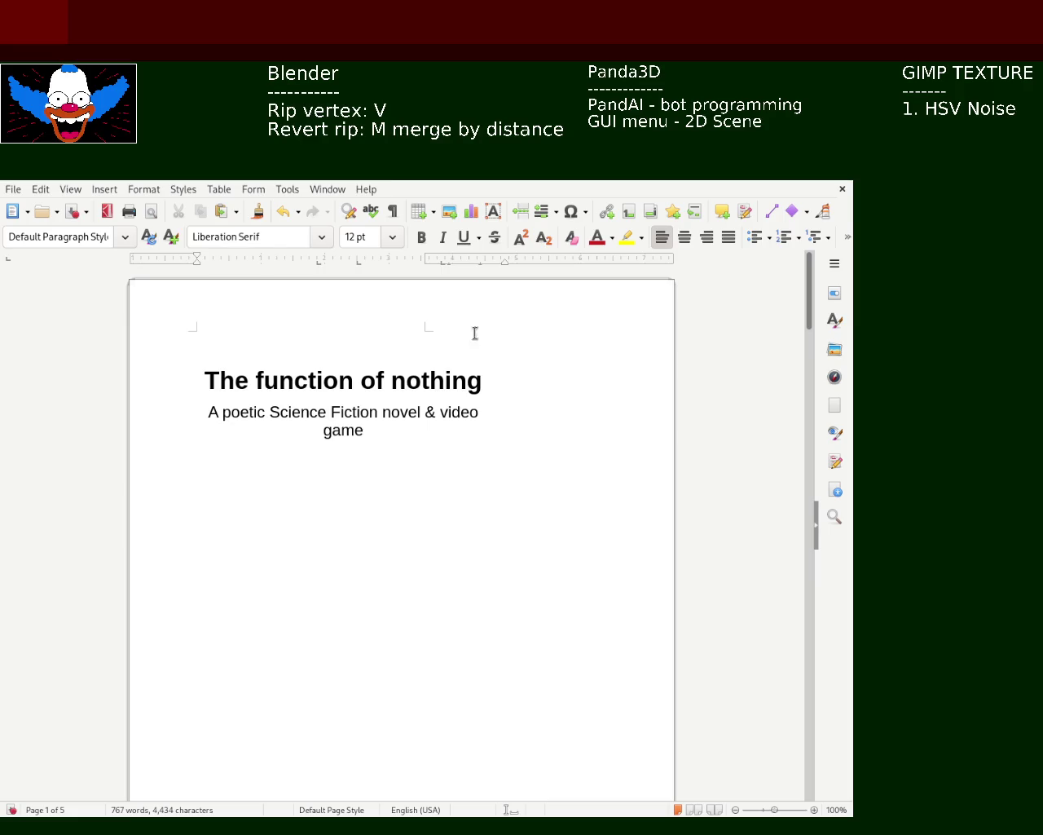
Pull the right indent toward the centre and add two tab stops to the cover's first line
mouse_move(504, 268)
left_mouse_down()
mouse_move(424, 261)
mouse_move(426, 274)
left_mouse_up()
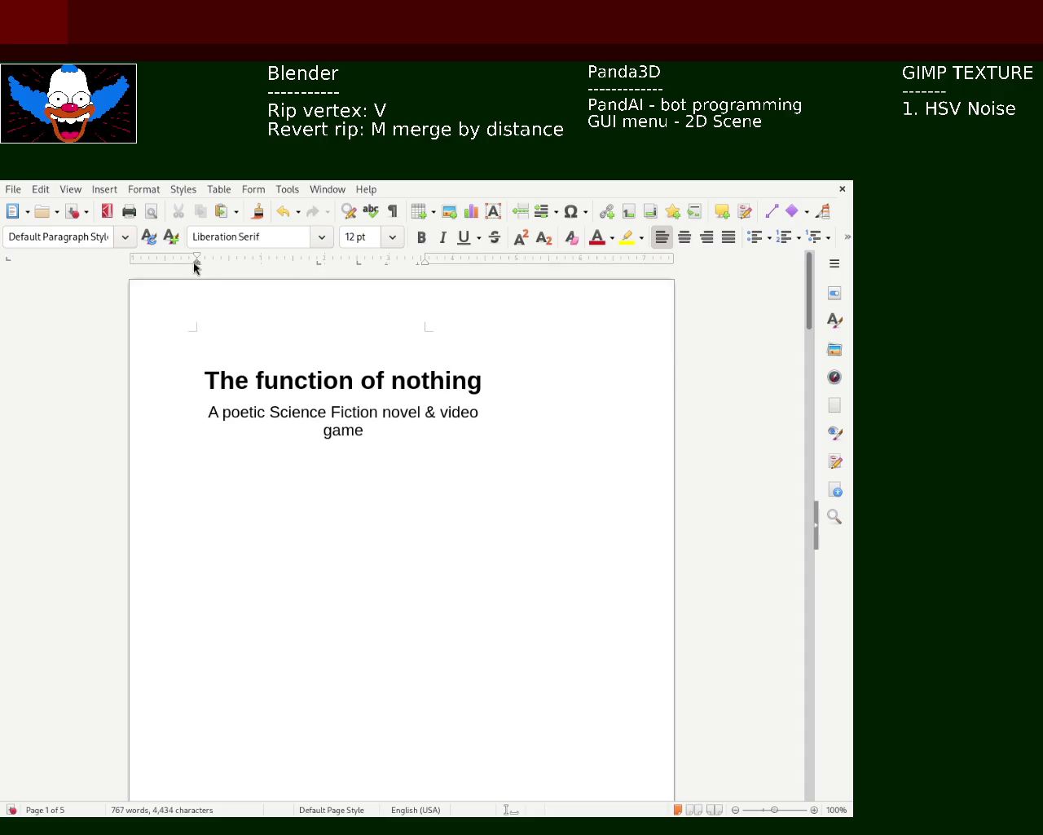
left_click(372, 263)
left_click(387, 263)
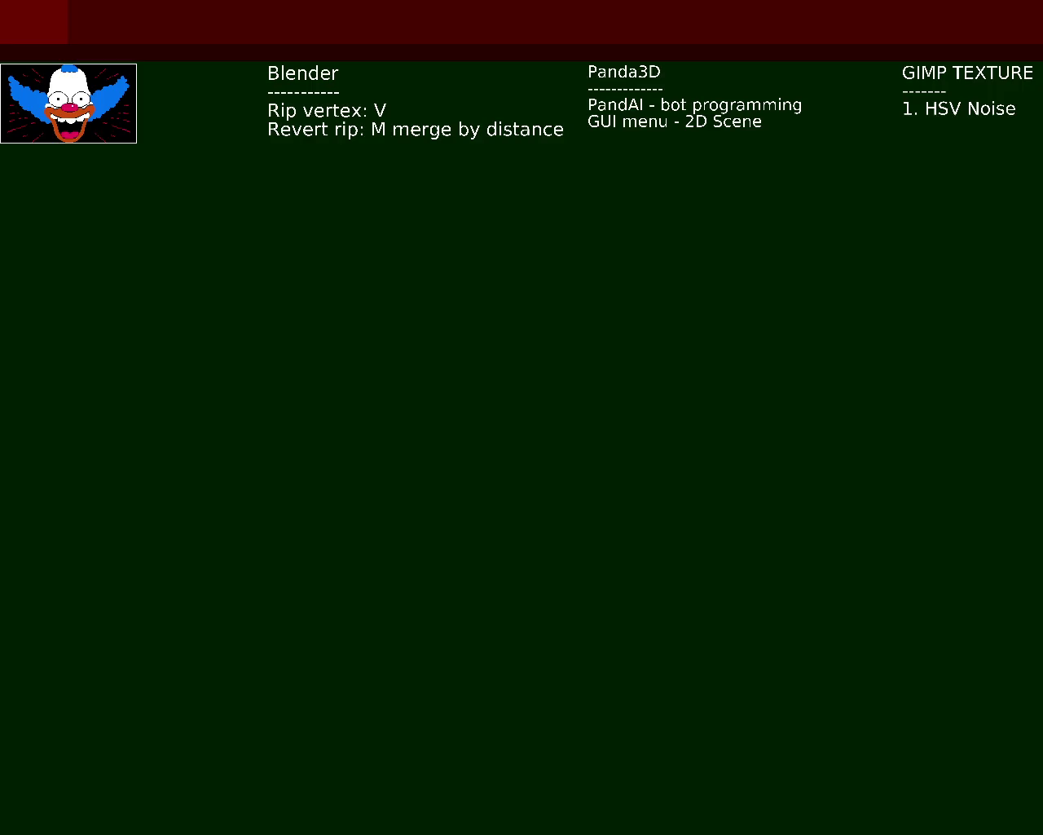
Close OBS Studio's fullscreen scene display with Esc
key("Escape")
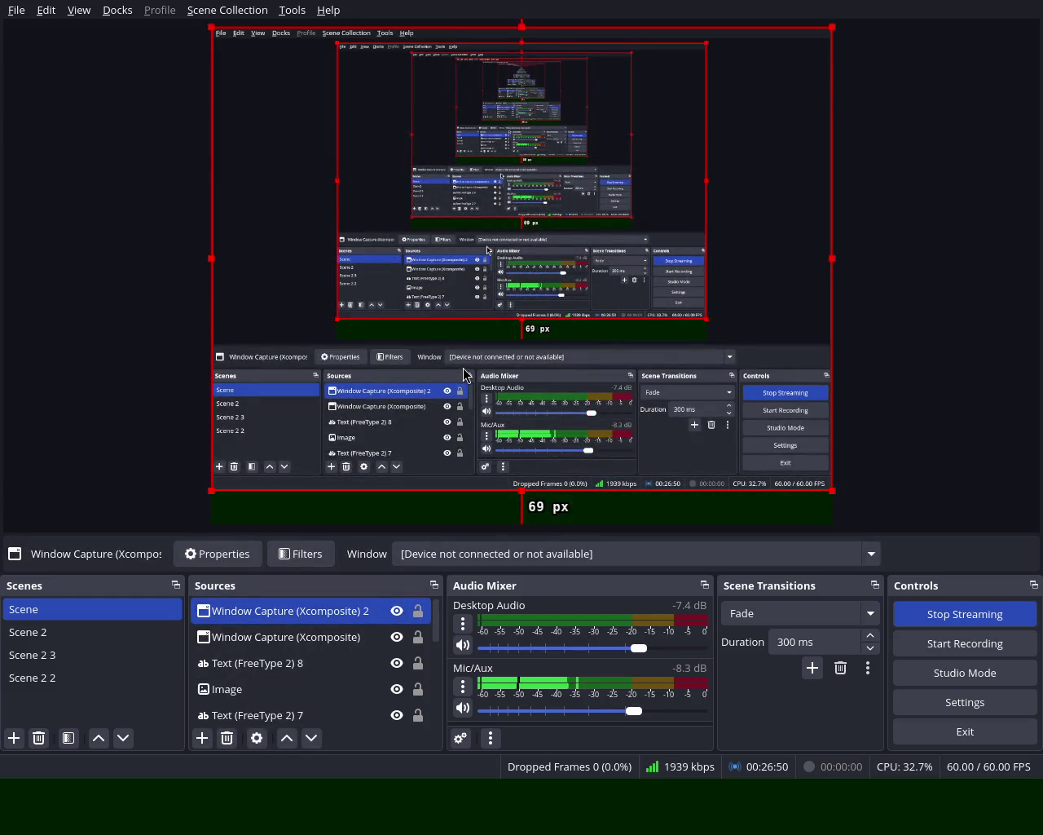
Bring the maximized LibreOffice Writer manuscript back to the front with Alt+Tab
key("alt+Tab")
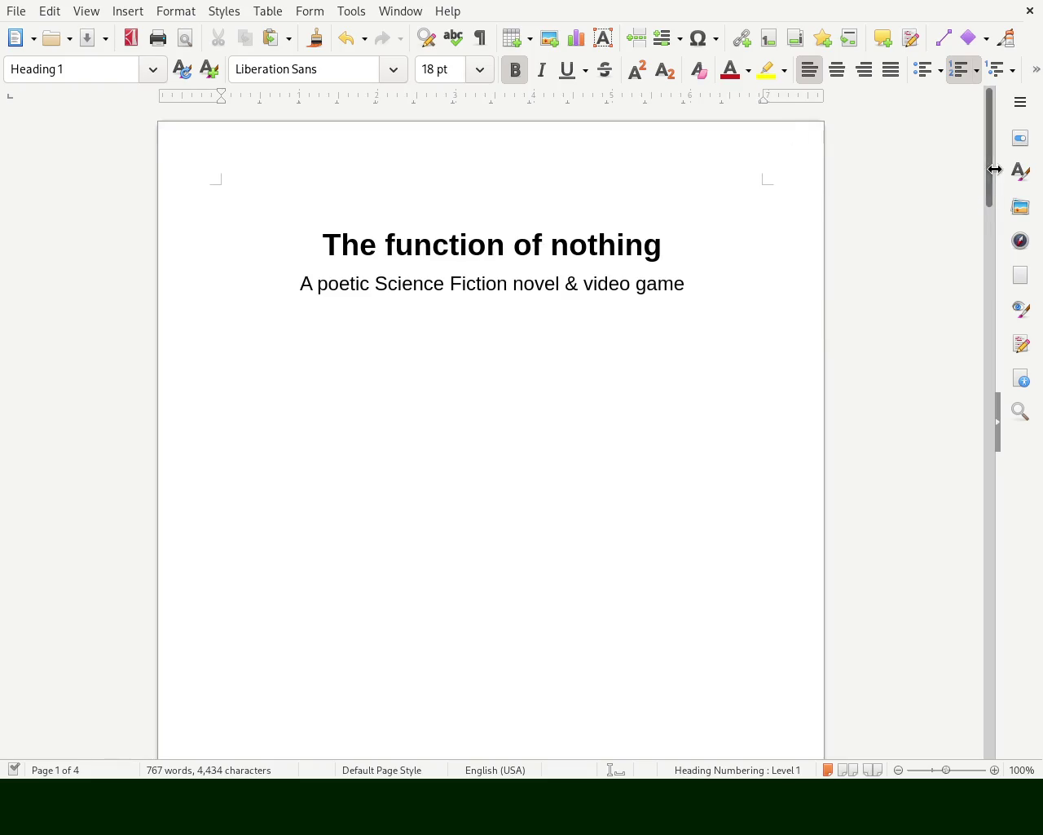
In chapter 1's 'While strolling' paragraph, move the right margin far left to narrow the column
mouse_move(989, 174)
left_mouse_down()
mouse_move(987, 351)
mouse_move(1008, 569)
mouse_move(1008, 522)
left_mouse_up()
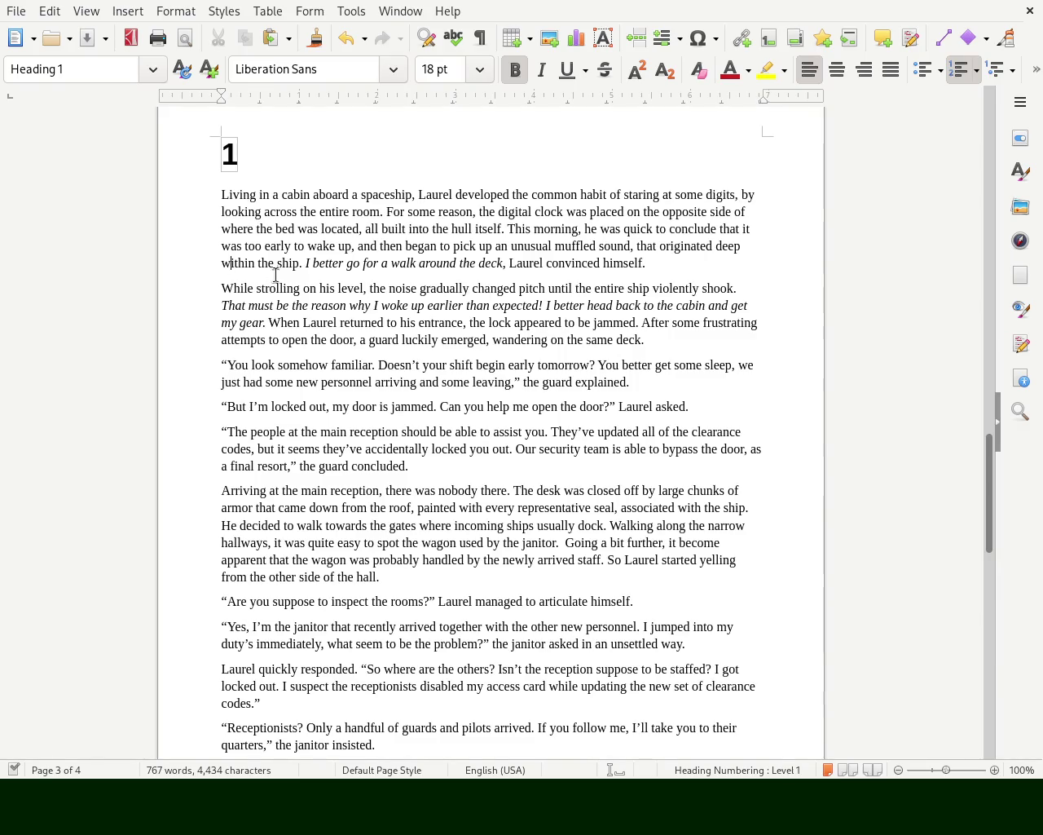
left_click(225, 285)
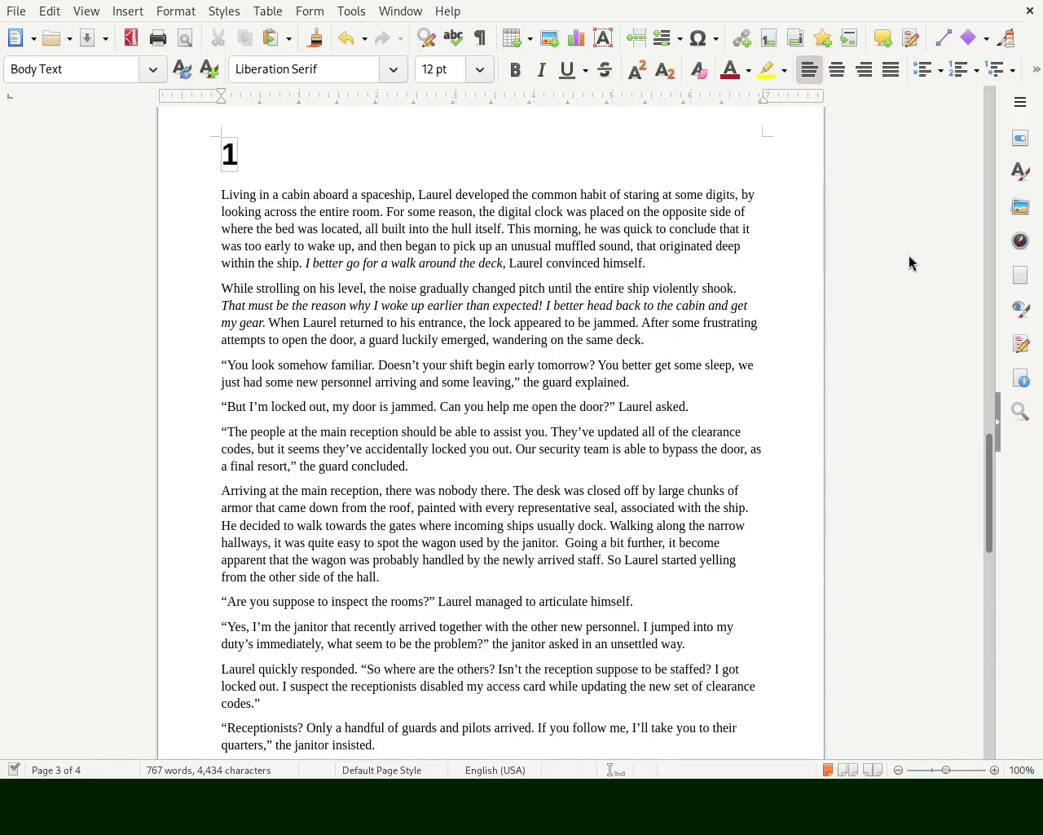
left_click_drag(760, 92, 533, 90)
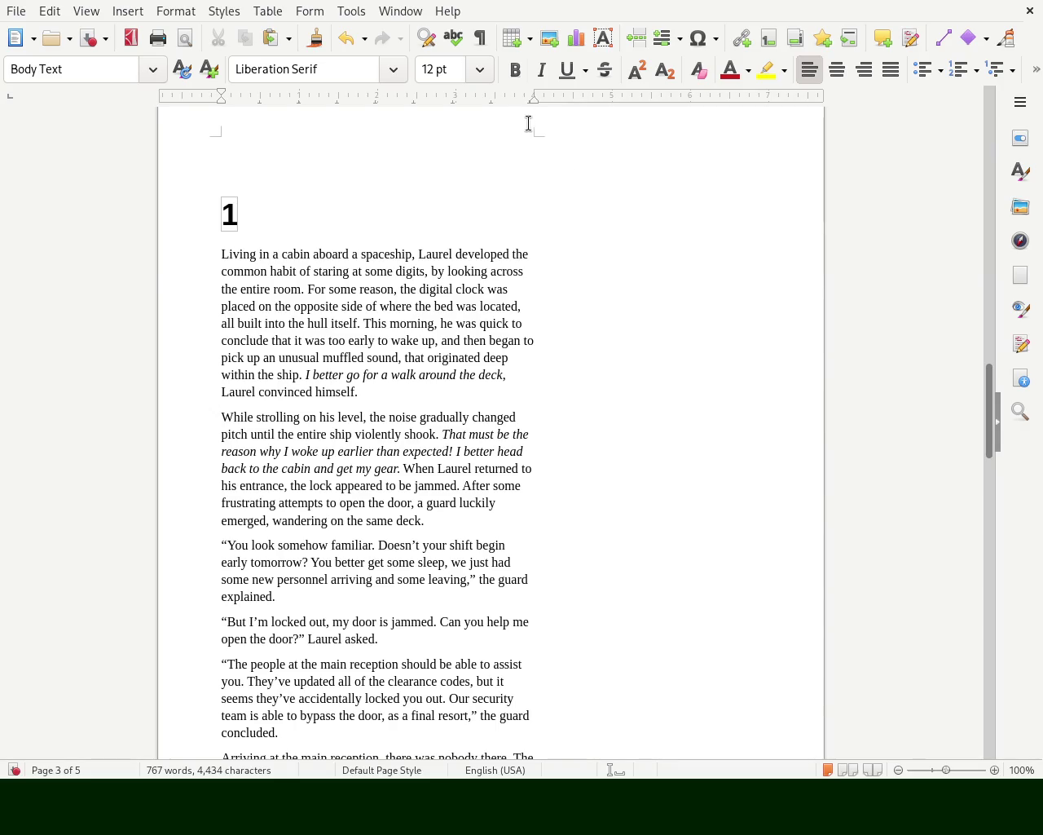
Undo the width change and set the right margin midway for a moderately wide column
mouse_move(534, 100)
left_mouse_down()
mouse_move(579, 105)
mouse_move(555, 107)
left_mouse_up()
key("ctrl+z")
key("ctrl+z")
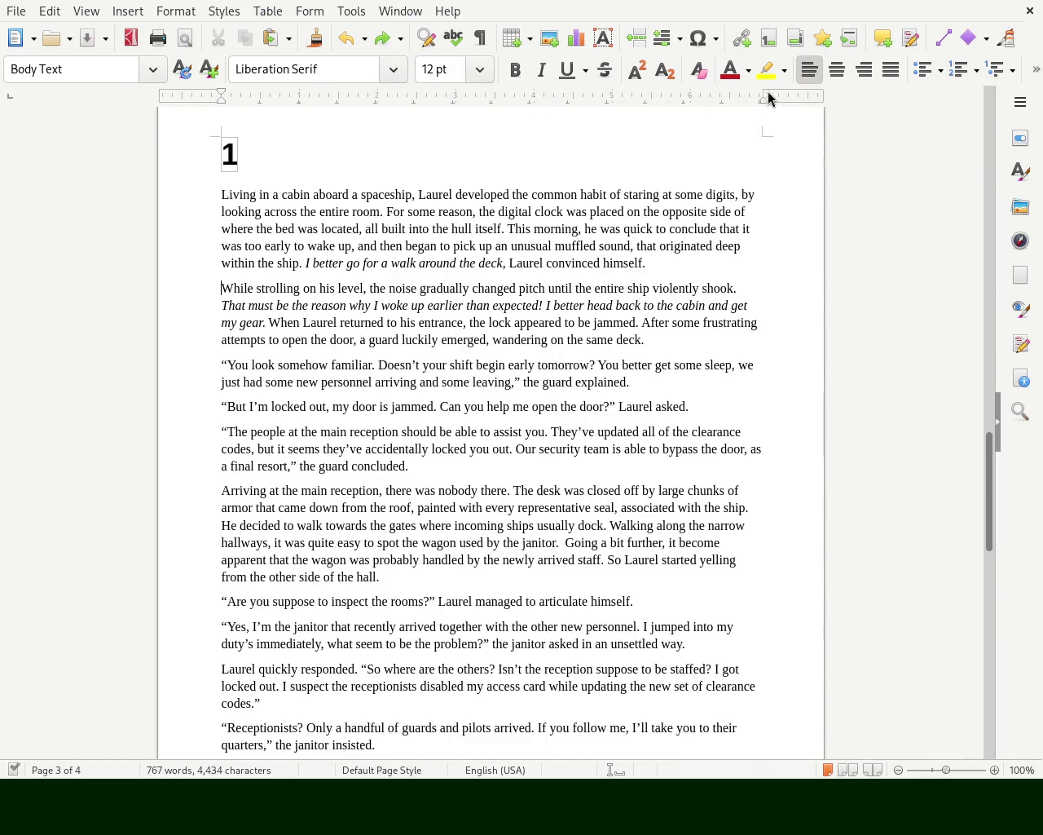
left_click_drag(764, 92, 612, 94)
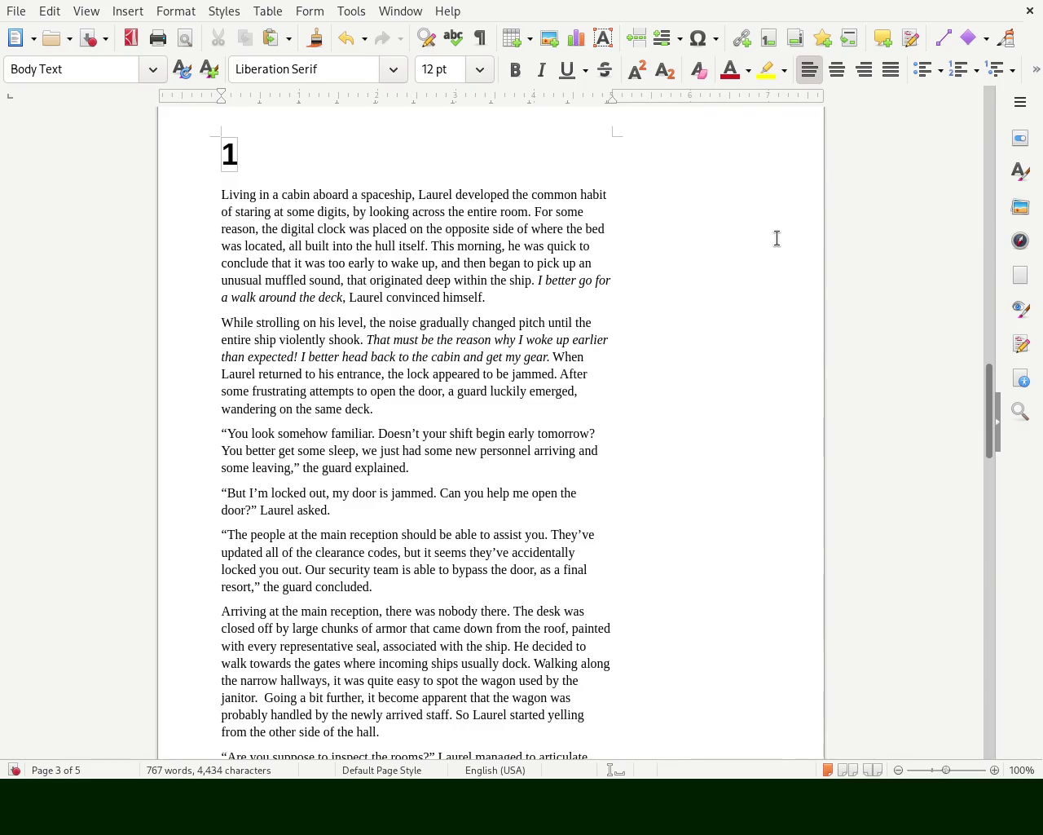
mouse_move(993, 398)
left_mouse_down()
mouse_move(1001, 502)
mouse_move(999, 341)
left_mouse_up()
mouse_move(996, 230)
left_mouse_down()
mouse_move(997, 70)
mouse_move(963, 362)
mouse_move(975, 91)
left_mouse_up()
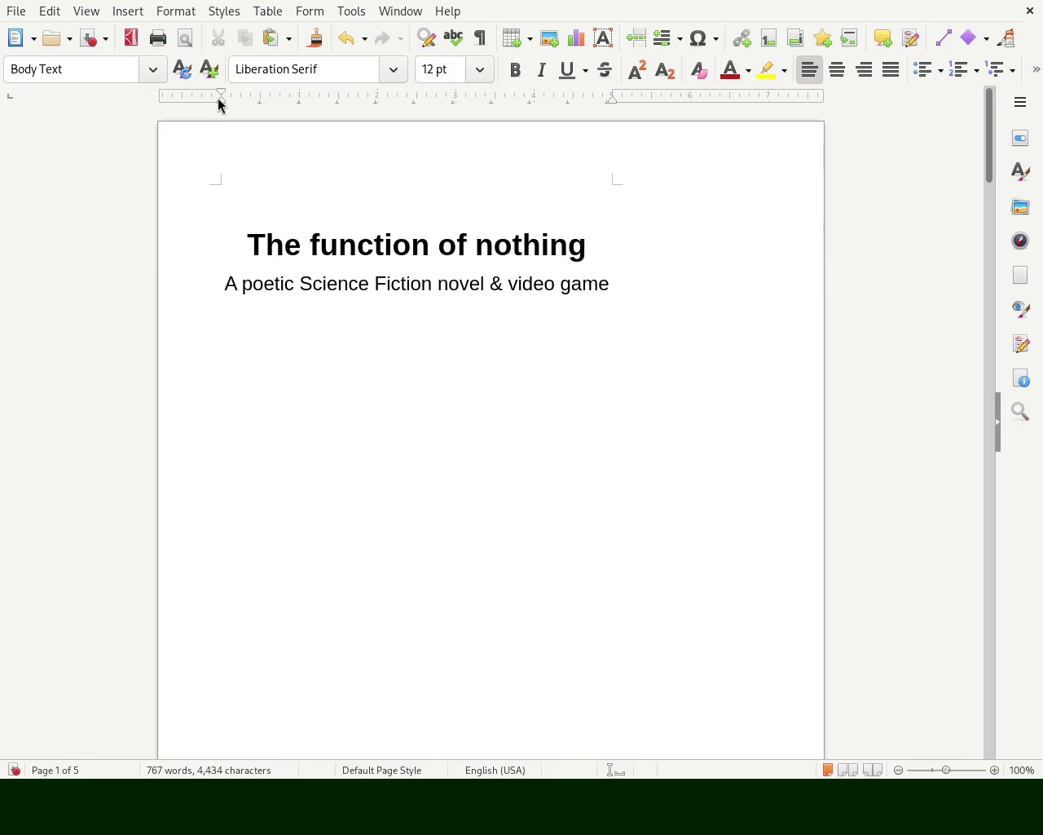
Move the left margin right so chapter 1's text sits nearer the page centre
mouse_move(219, 96)
left_mouse_down()
mouse_move(291, 98)
mouse_move(237, 99)
left_mouse_up()
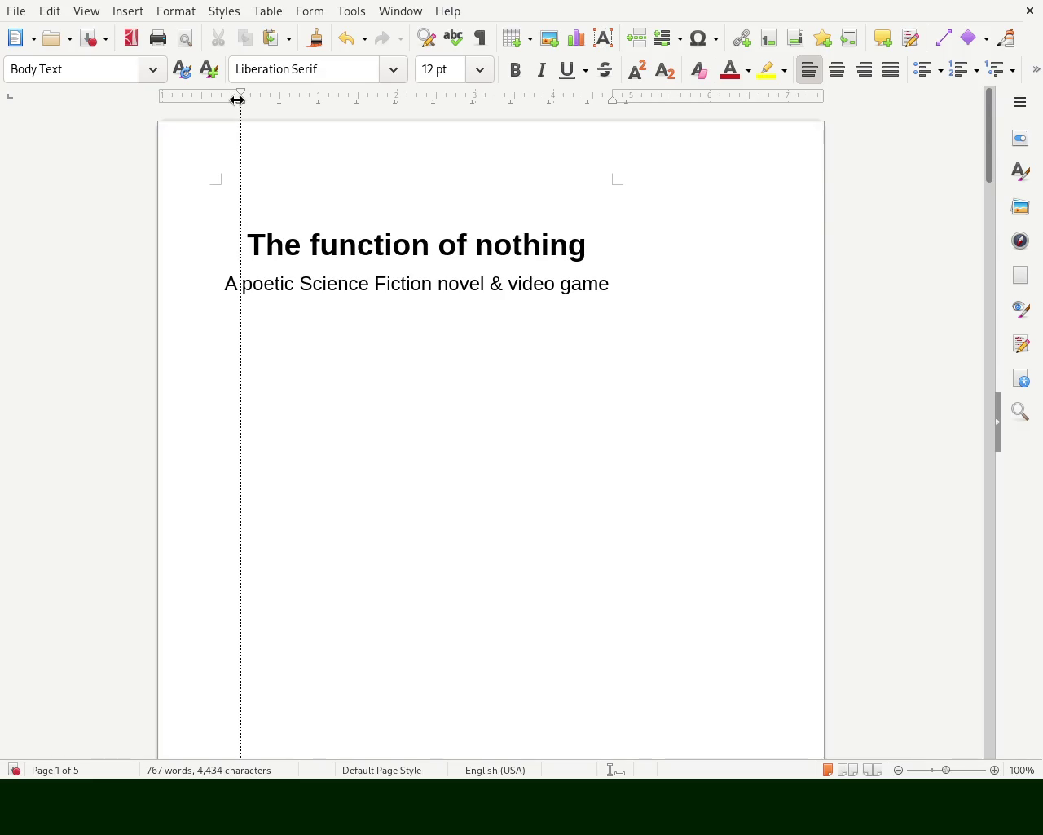
left_click_drag(238, 99, 319, 100)
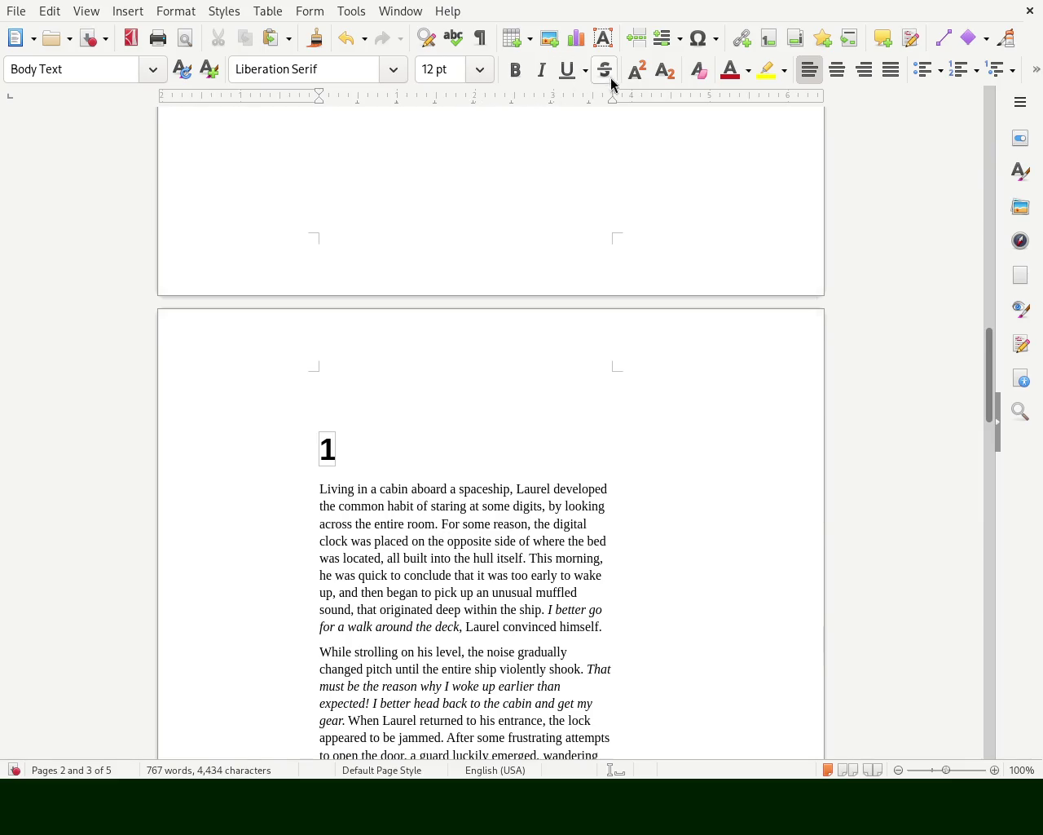
Widen chapter 1's text area on both sides, then pull its right edge slightly back in
left_click_drag(612, 94, 678, 97)
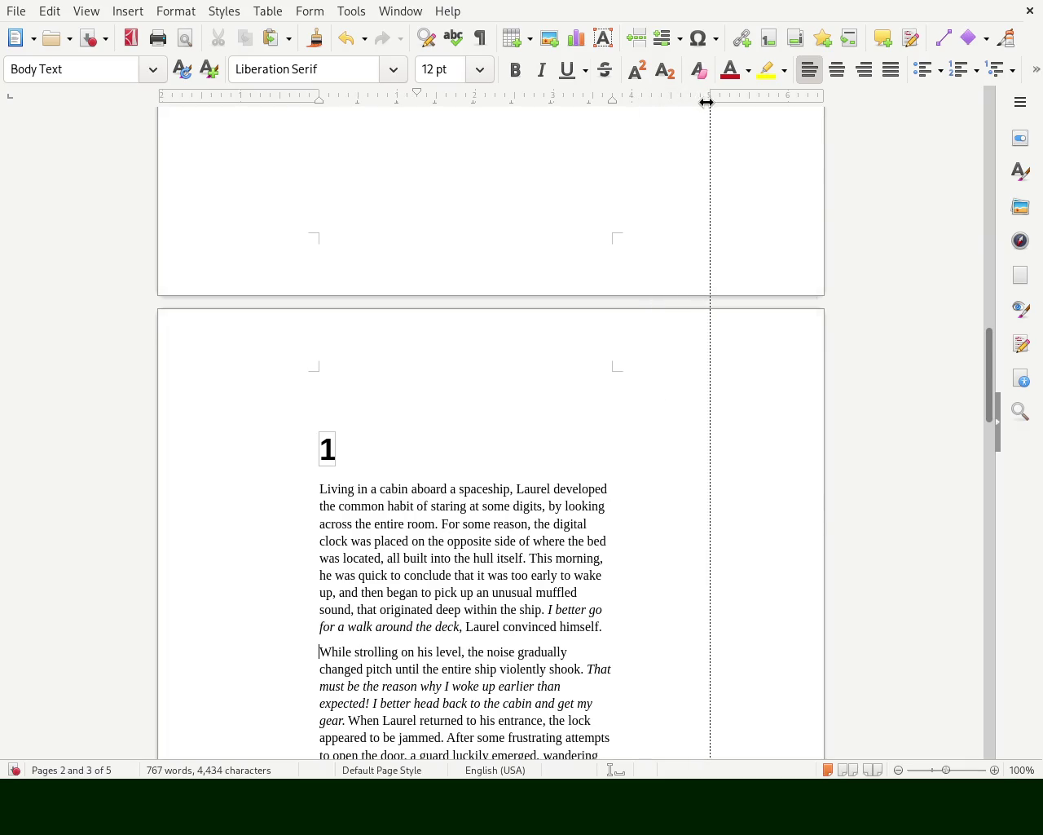
left_click_drag(678, 97, 709, 95)
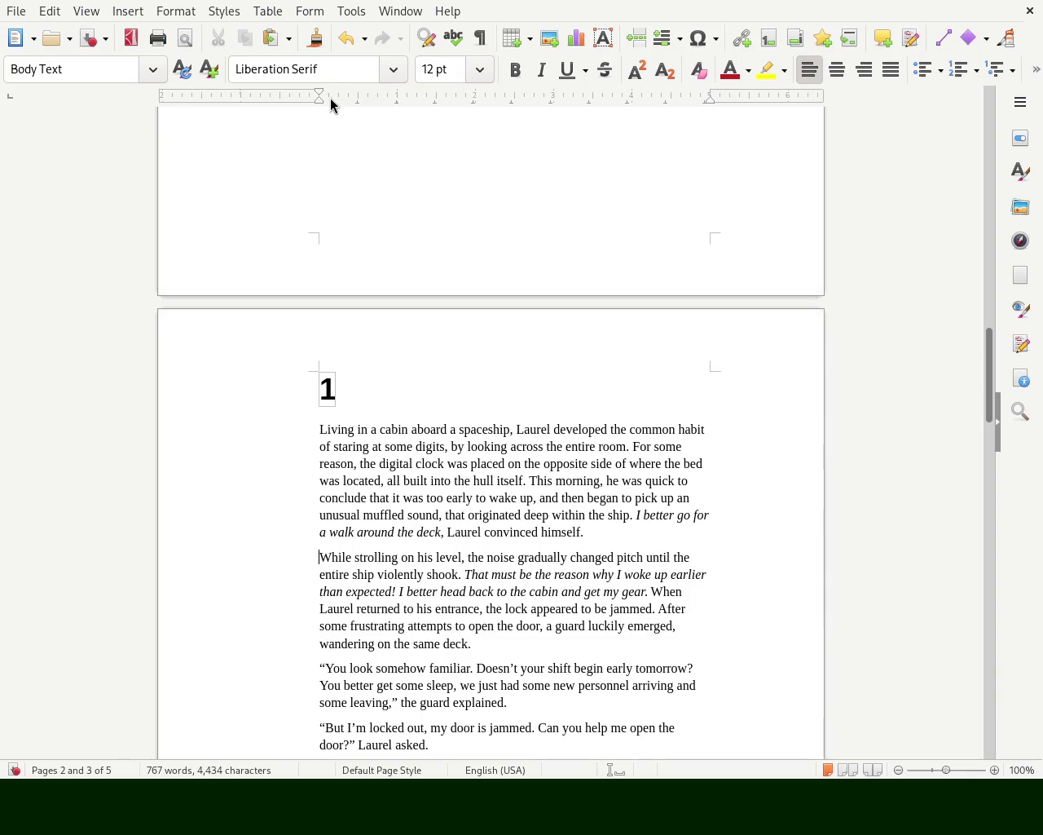
mouse_move(318, 97)
left_mouse_down()
mouse_move(271, 105)
mouse_move(279, 111)
left_mouse_up()
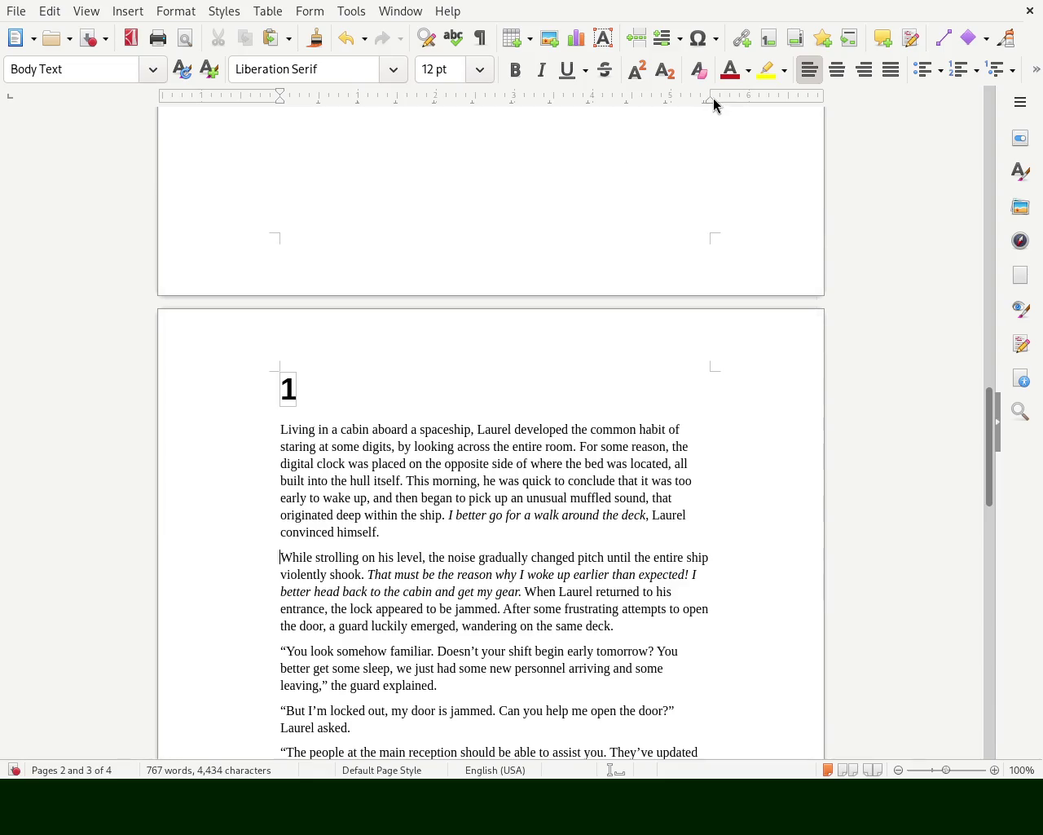
left_click_drag(708, 92, 669, 90)
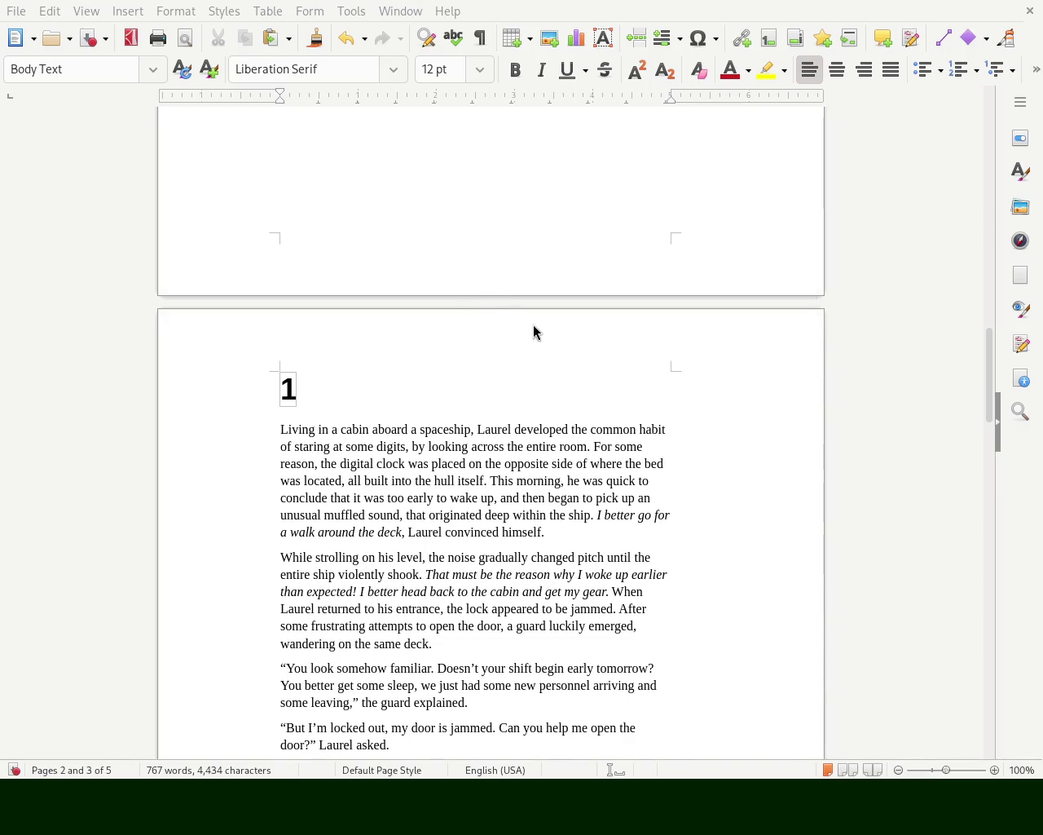
Return focus to the Writer document window
left_click(698, 304)
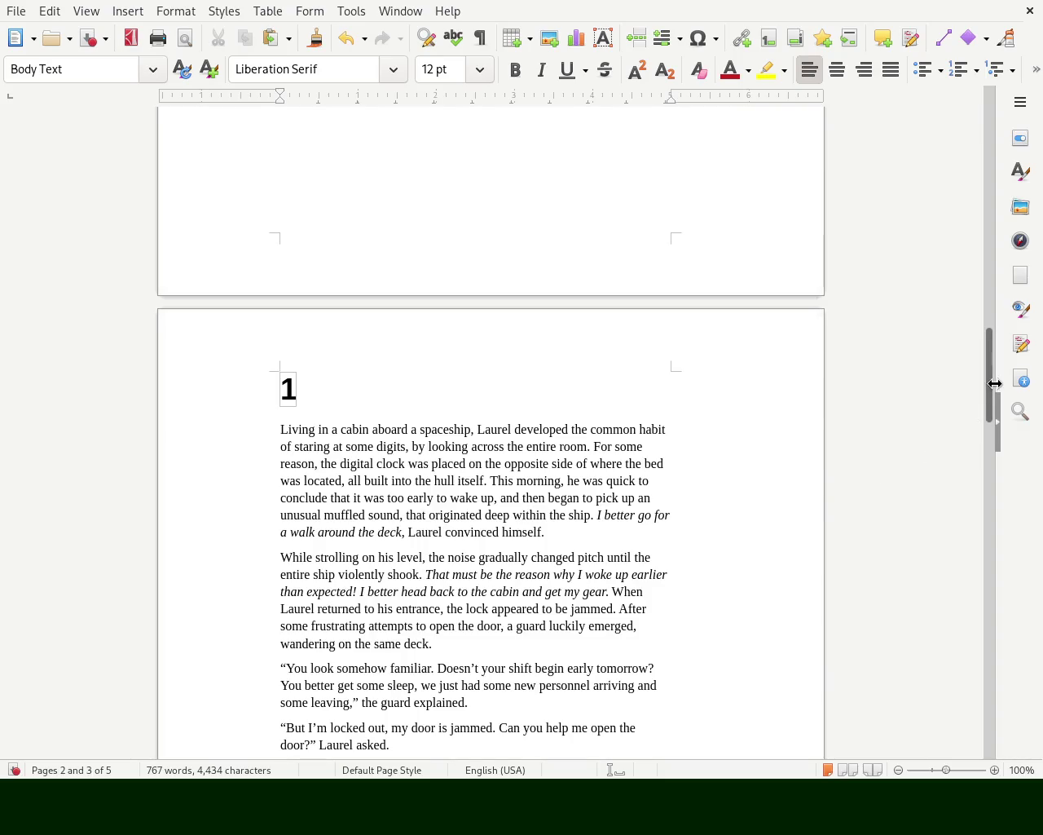
Save the re-margined manuscript with Ctrl+S, then scroll down to chapter 1
mouse_move(997, 386)
left_mouse_down()
mouse_move(1016, 461)
mouse_move(1006, 247)
mouse_move(974, 133)
left_mouse_up()
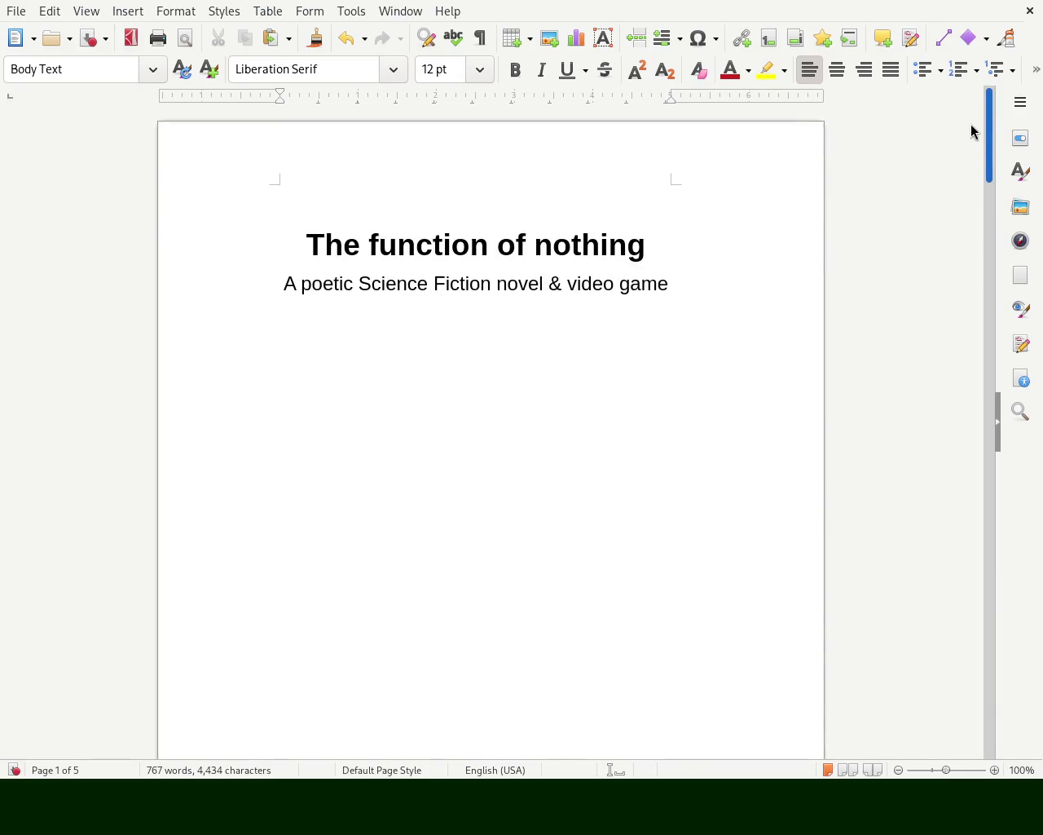
key("ctrl+s")
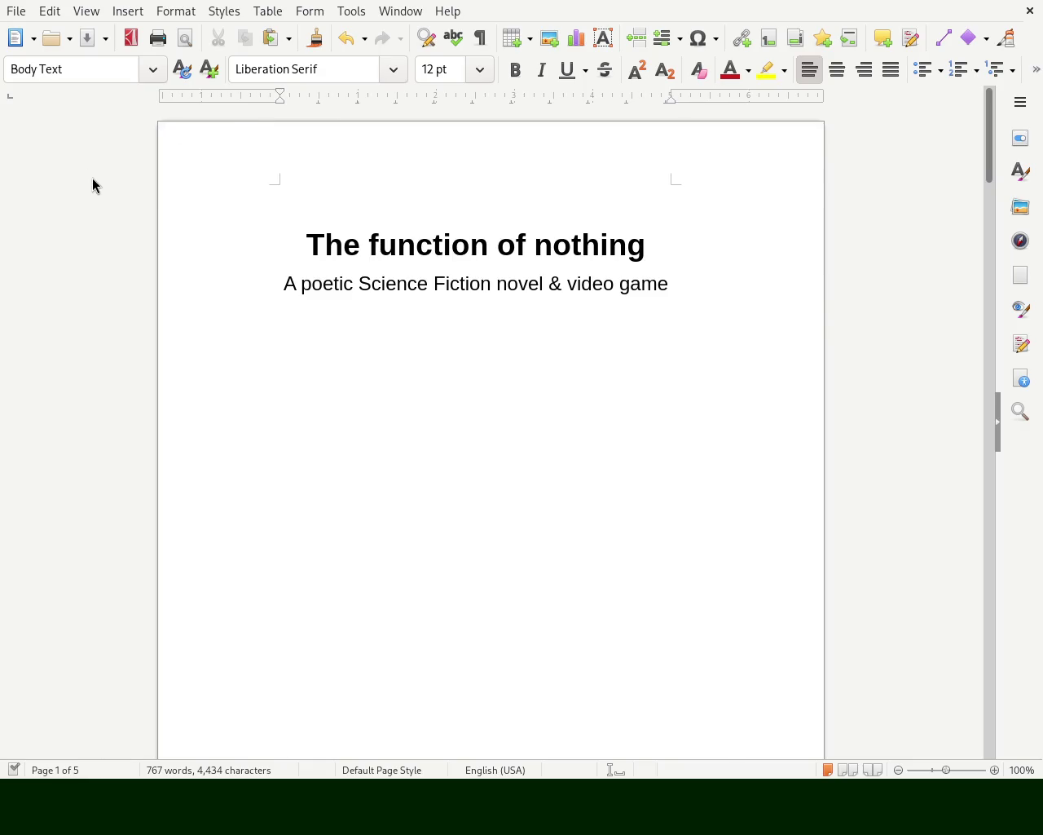
key("Down")
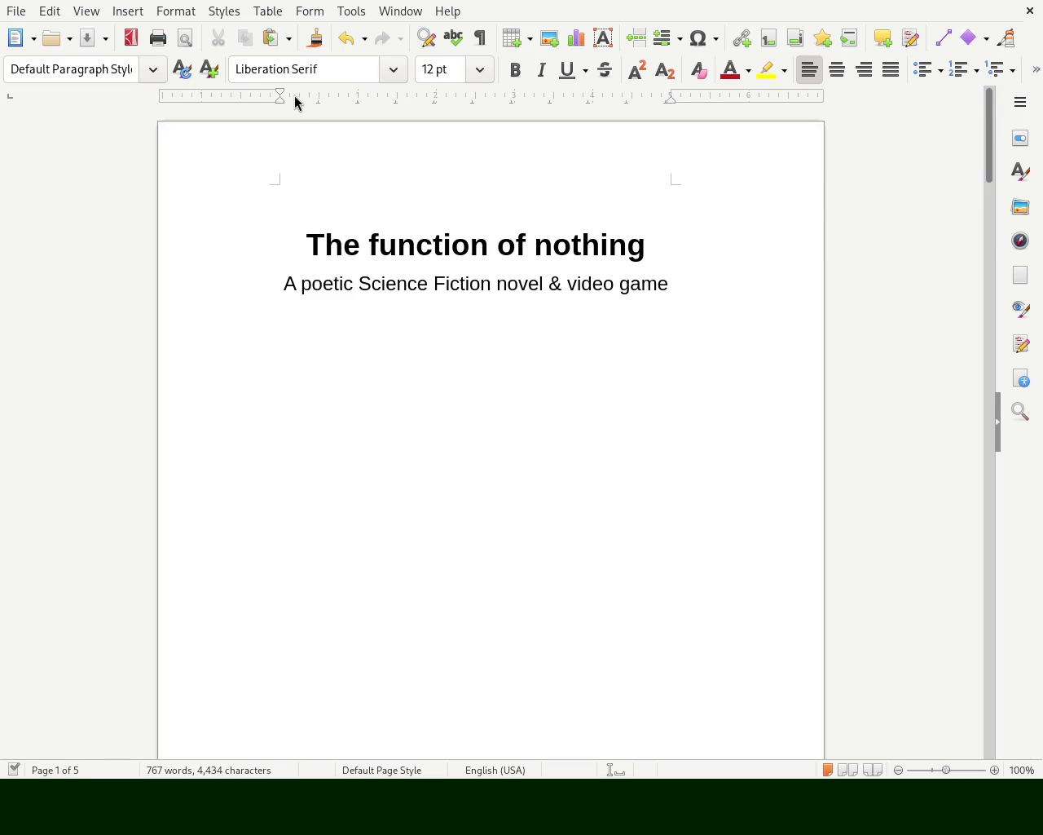
mouse_move(990, 152)
left_mouse_down()
mouse_move(997, 628)
mouse_move(995, 496)
mouse_move(934, 356)
mouse_move(899, 149)
mouse_move(901, 437)
mouse_move(900, 414)
mouse_move(916, 624)
mouse_move(886, 239)
mouse_move(886, 435)
left_mouse_up()
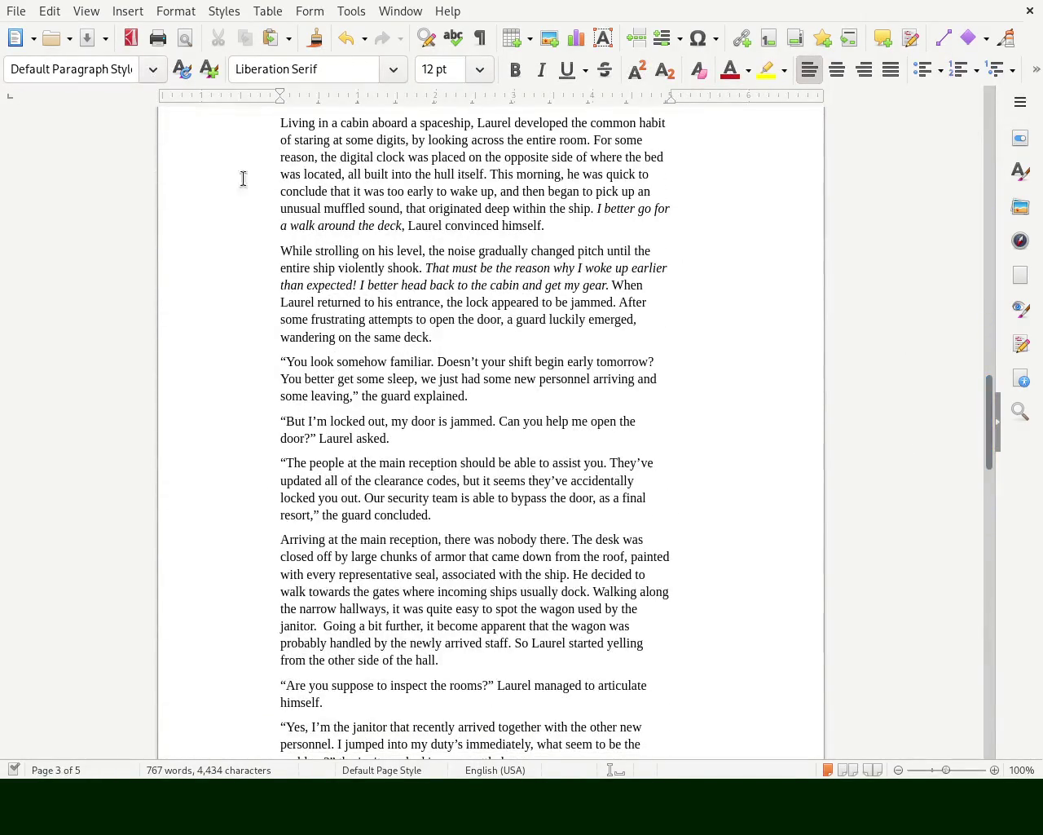
Scroll through chapter 1, briefly select the 'You look' paragraph, then return to the page 2 epigraph
left_click_drag(987, 426, 987, 423)
scroll(991, 420, "up", 1)
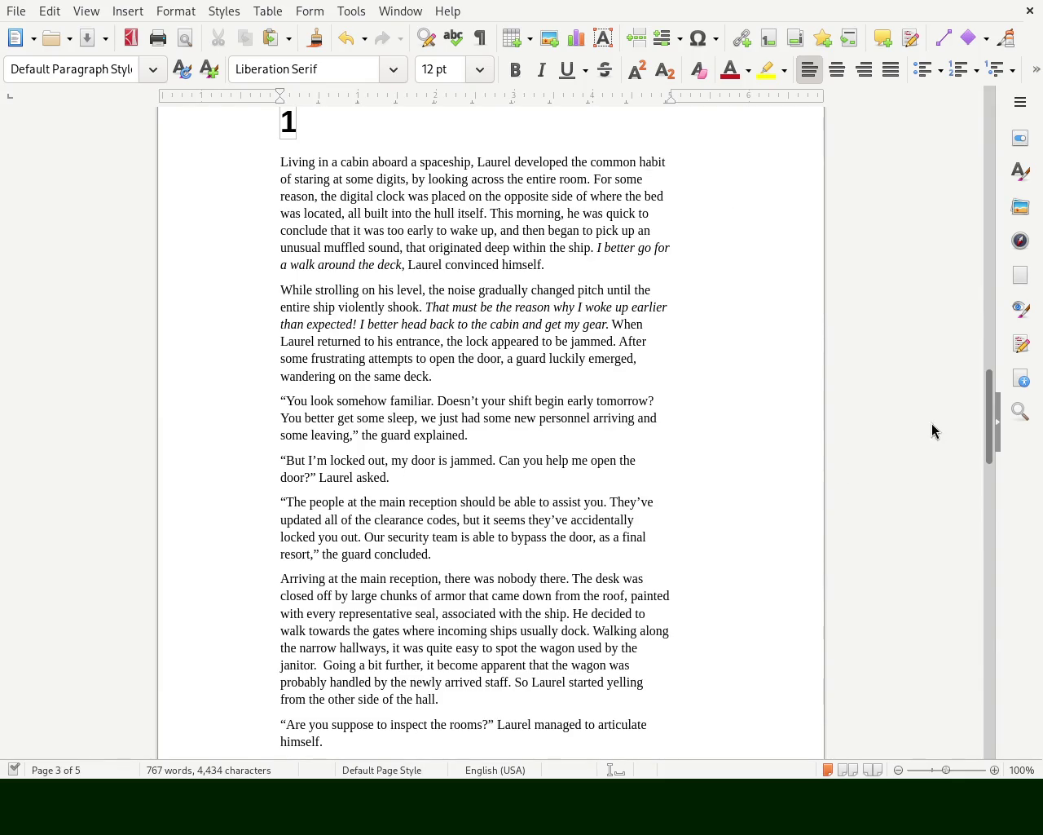
left_click_drag(285, 400, 420, 441)
left_click(316, 461)
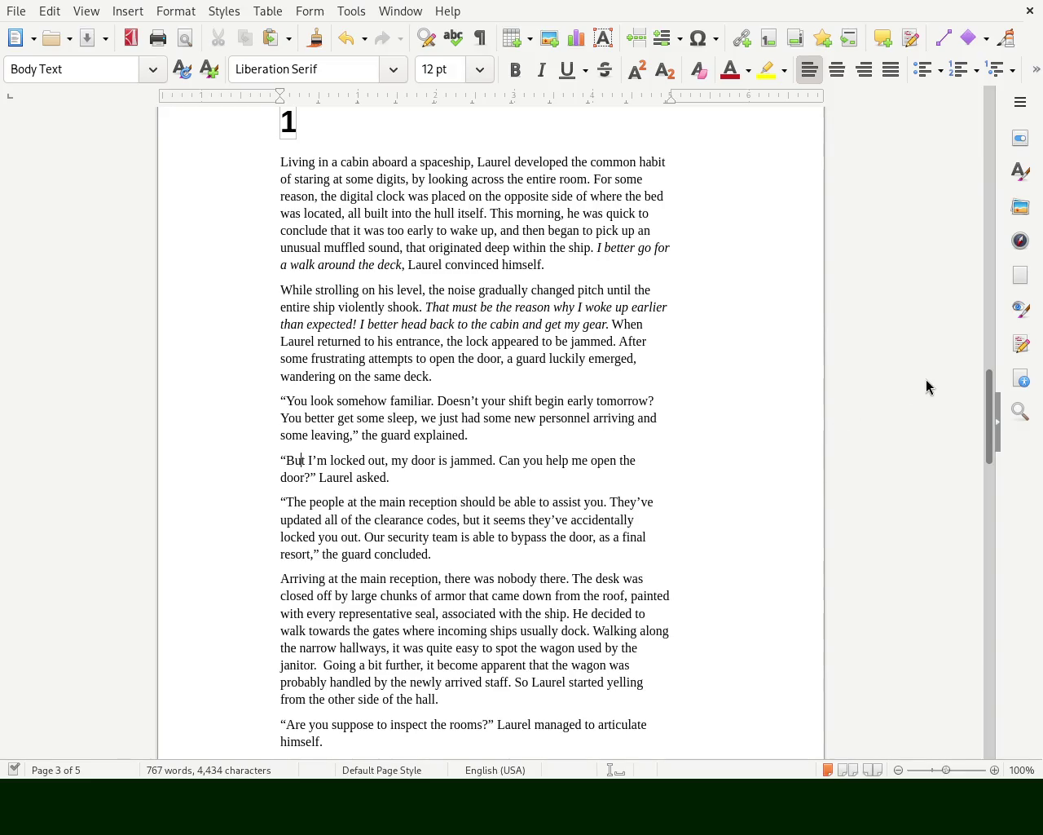
left_click_drag(987, 432, 984, 153)
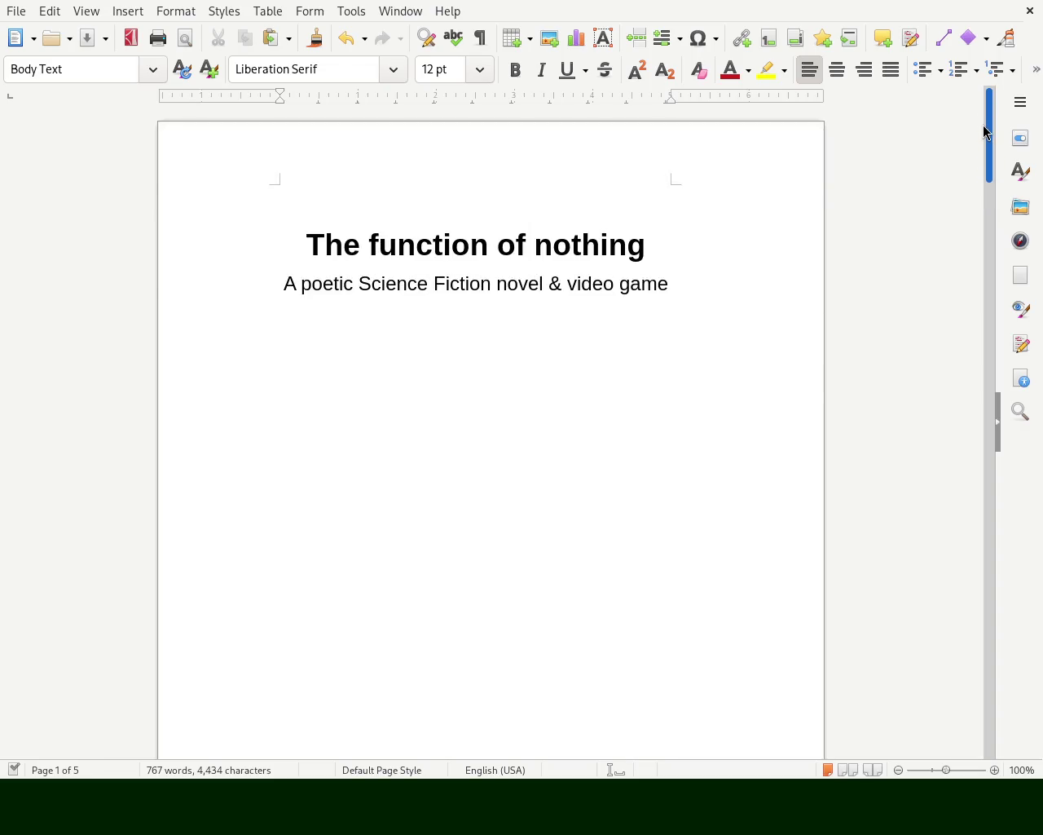
mouse_move(984, 151)
left_mouse_down()
mouse_move(978, 397)
mouse_move(981, 275)
left_mouse_up()
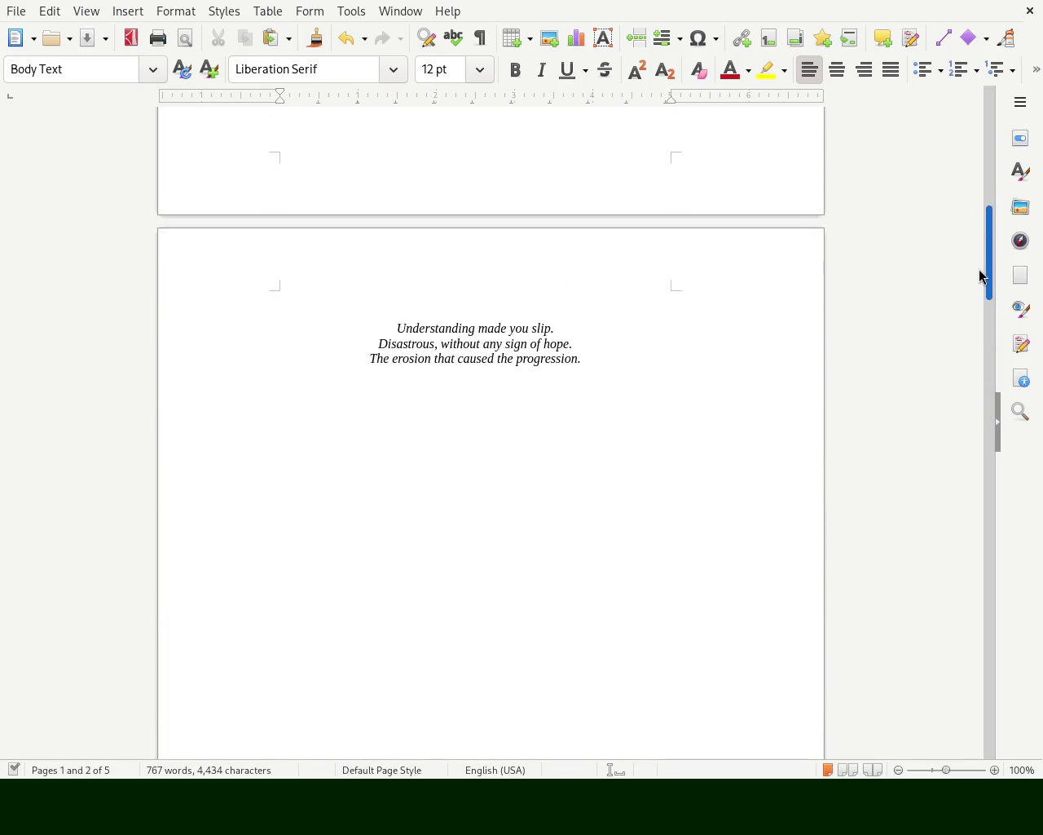
Center the three italic epigraph lines on page 2
left_click_drag(622, 359, 329, 335)
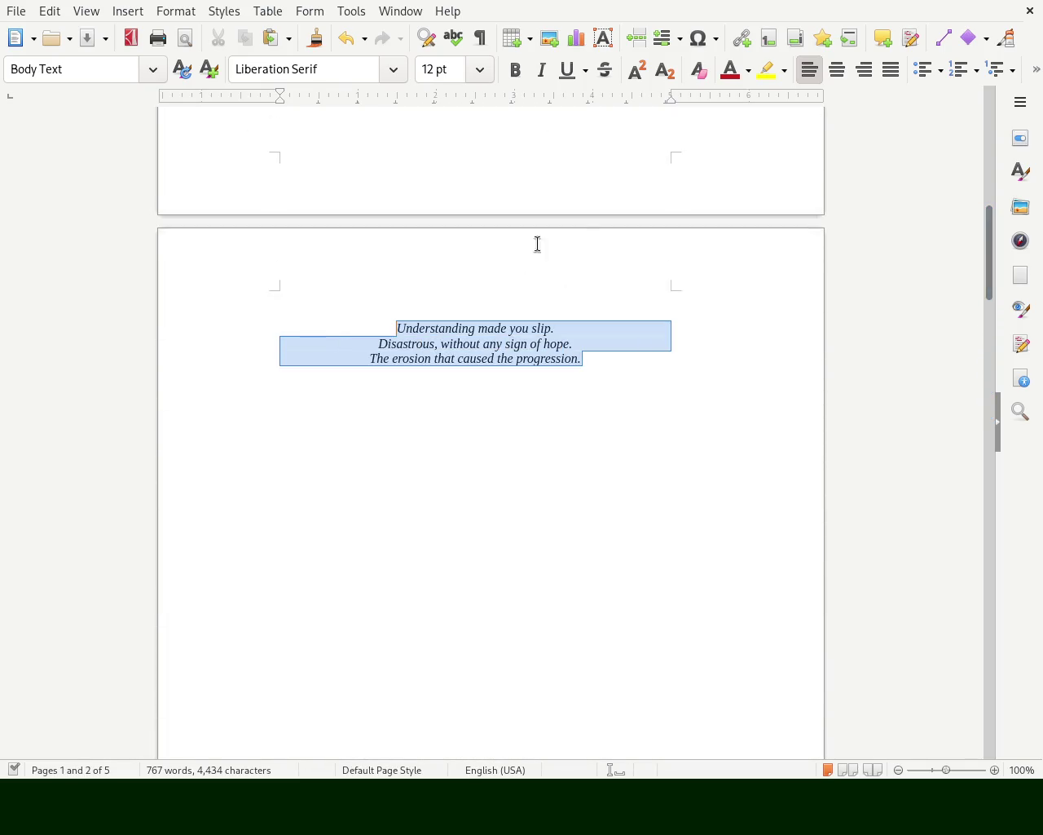
left_click(807, 78)
left_click(729, 261)
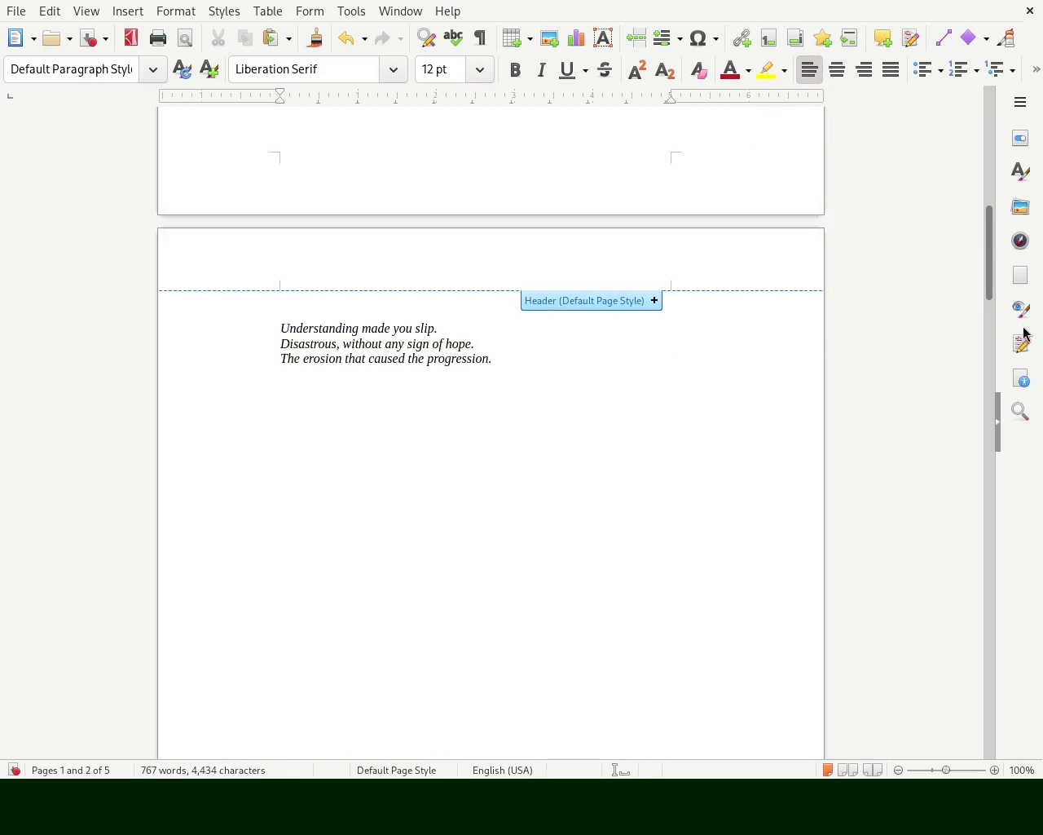
mouse_move(990, 291)
left_mouse_down()
mouse_move(991, 200)
mouse_move(984, 291)
left_mouse_up()
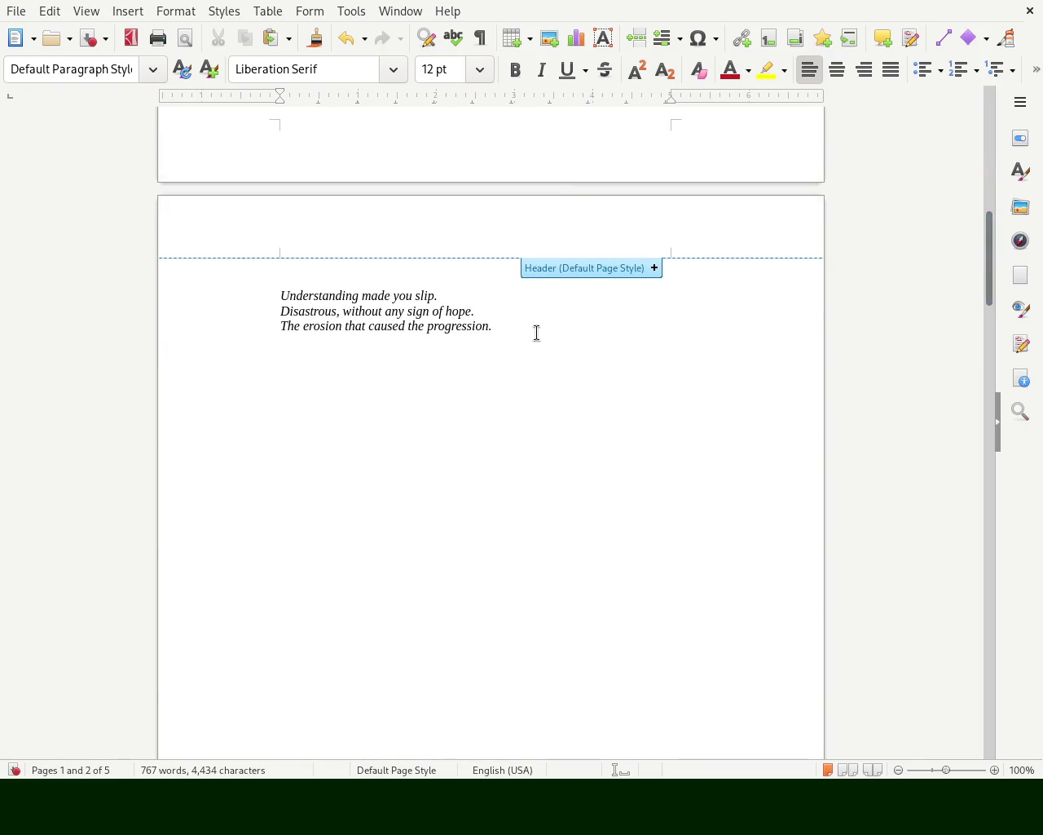
left_click_drag(538, 328, 224, 287)
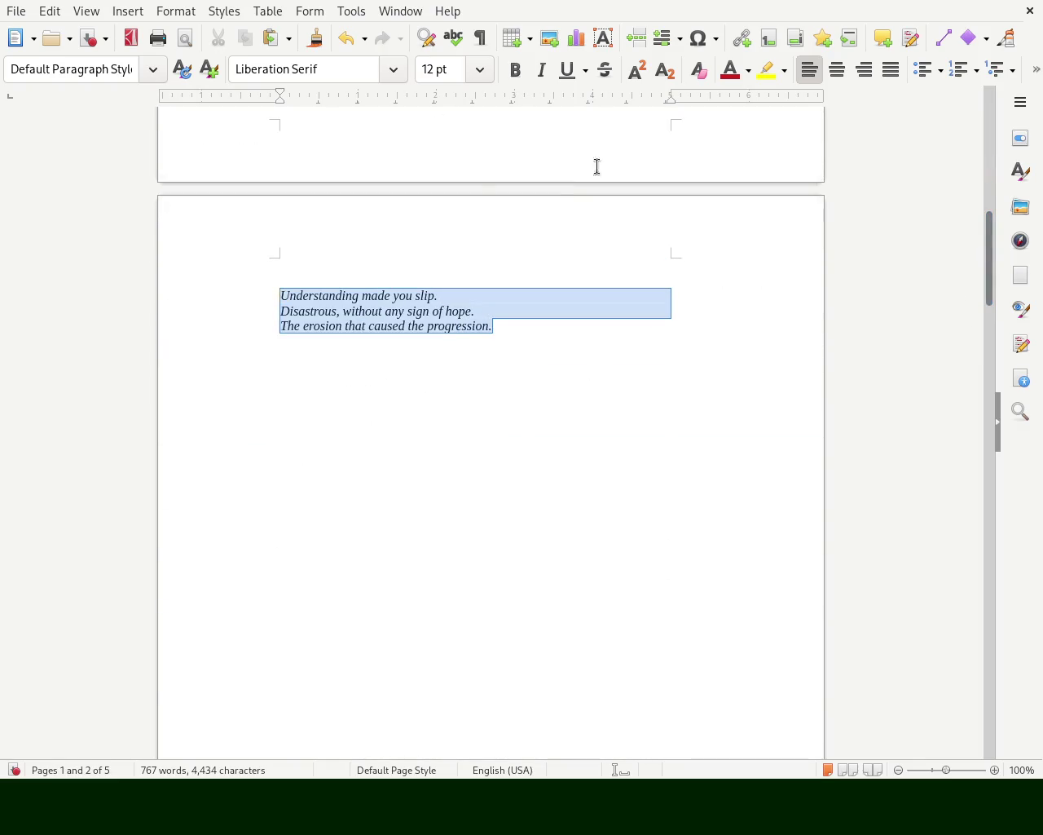
left_click(839, 73)
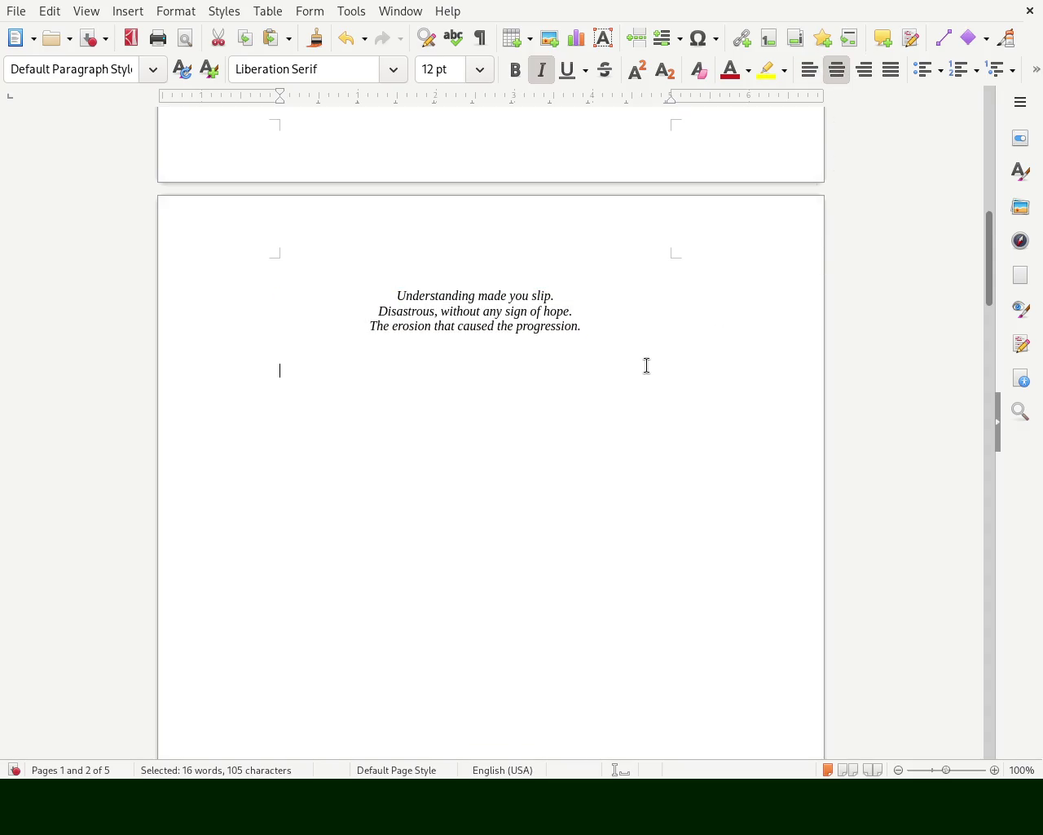
left_click(522, 277)
mouse_move(992, 269)
left_mouse_down()
mouse_move(1004, 241)
mouse_move(1007, 284)
left_mouse_up()
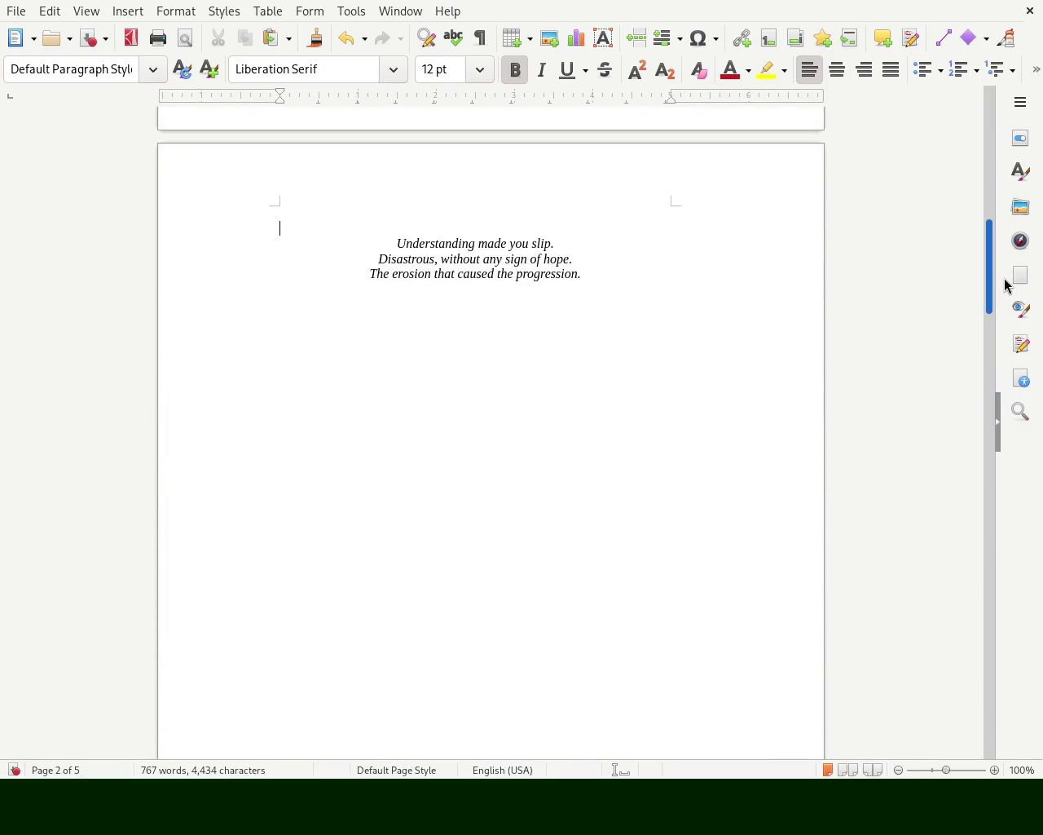
Delete the empty line above the epigraph so it starts one line higher
left_click(464, 230)
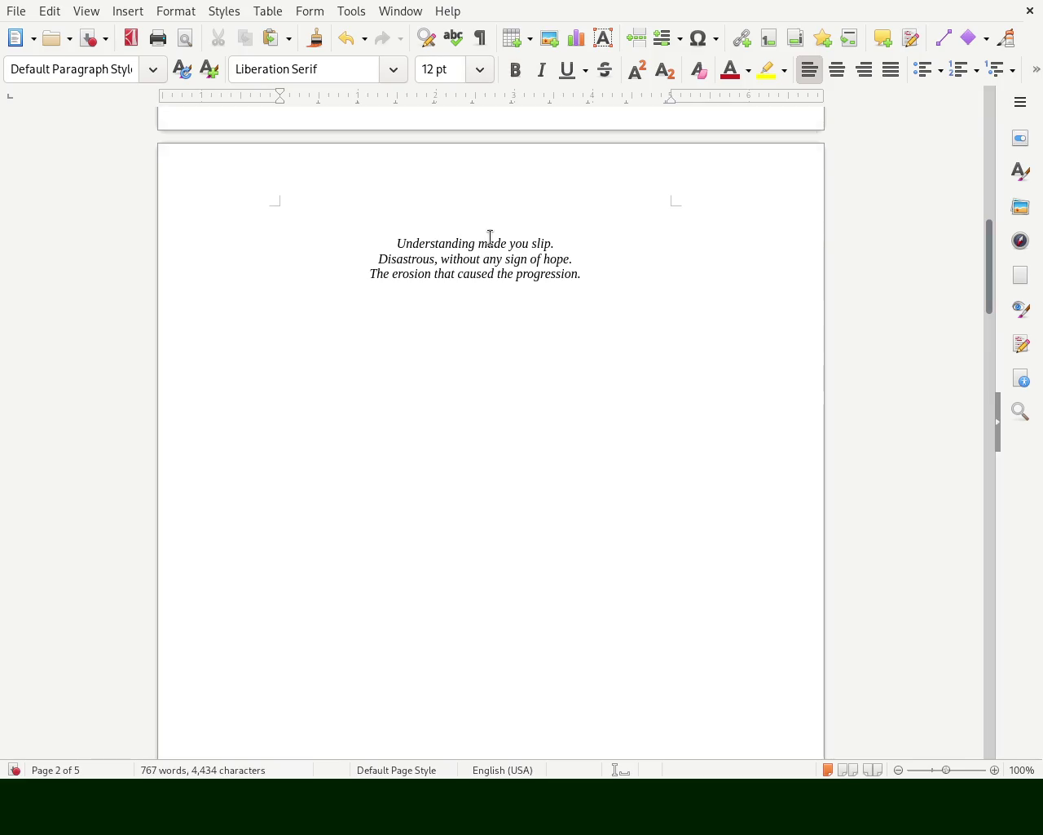
key("Delete")
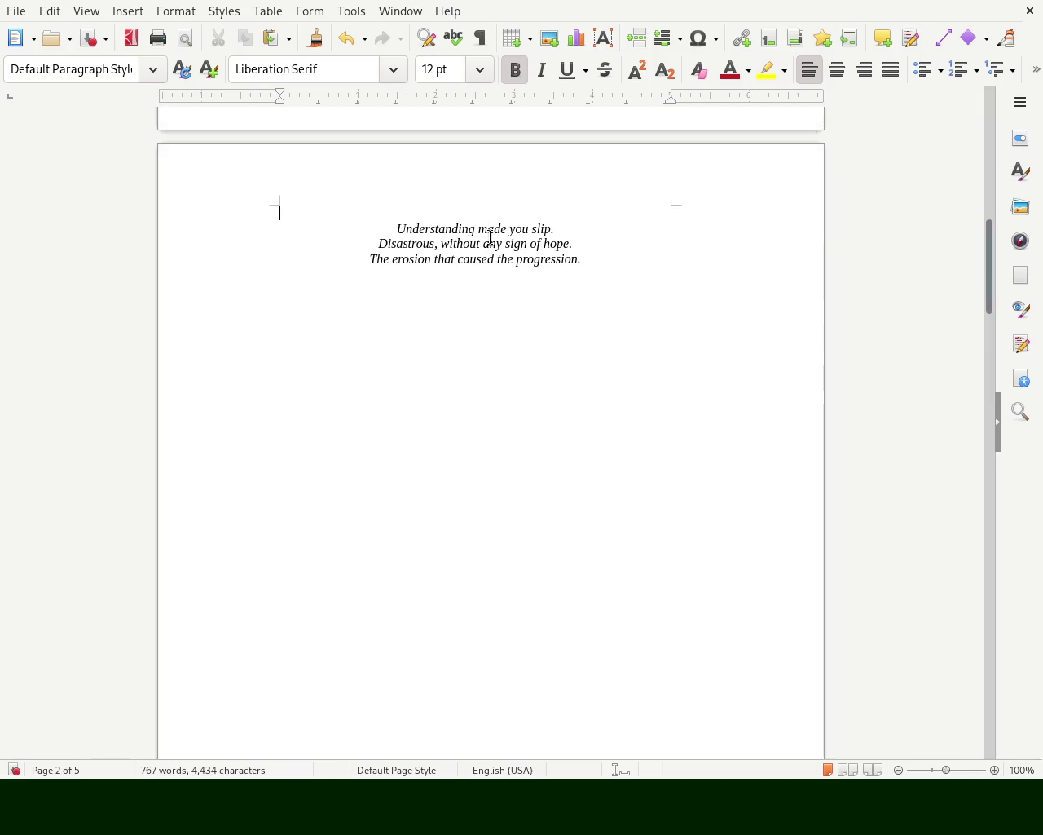
key("Down")
key("Down")
key("Down")
key("Down")
key("Down")
key("Down")
key("Down")
key("Down")
key("Down")
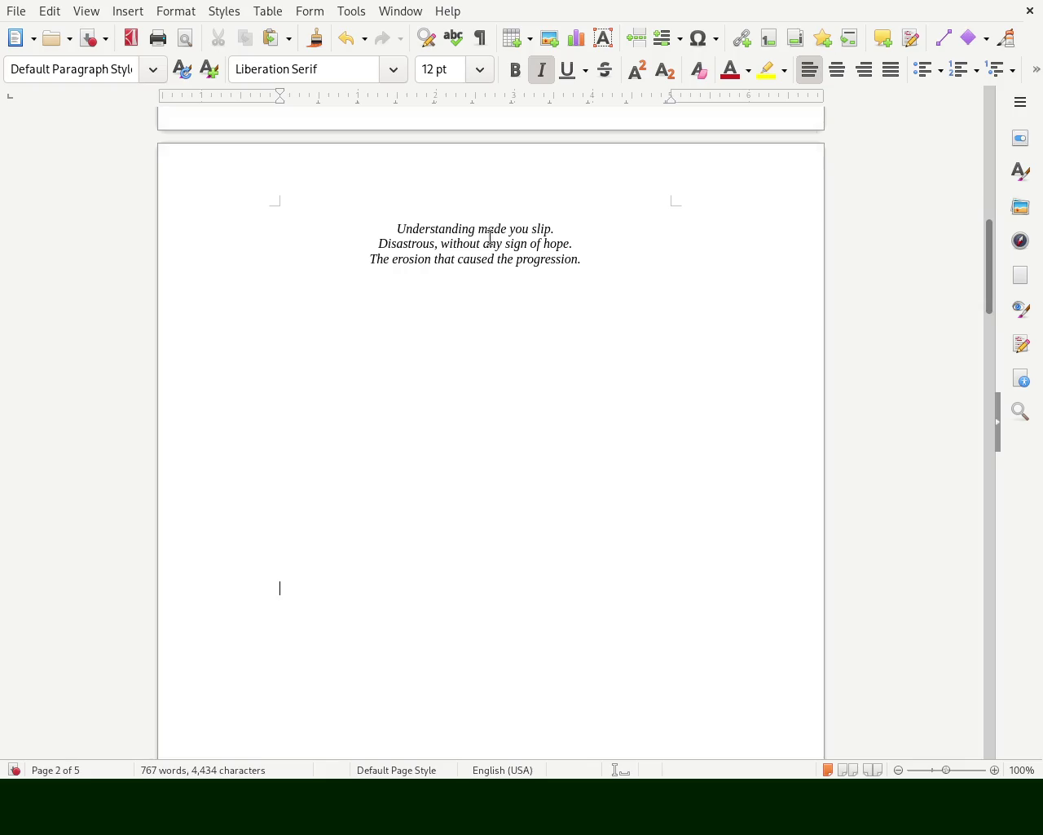
key("Down")
key("Down")
key("Down")
key("Down")
key("Down")
key("Down")
key("Down")
key("Down")
key("Down")
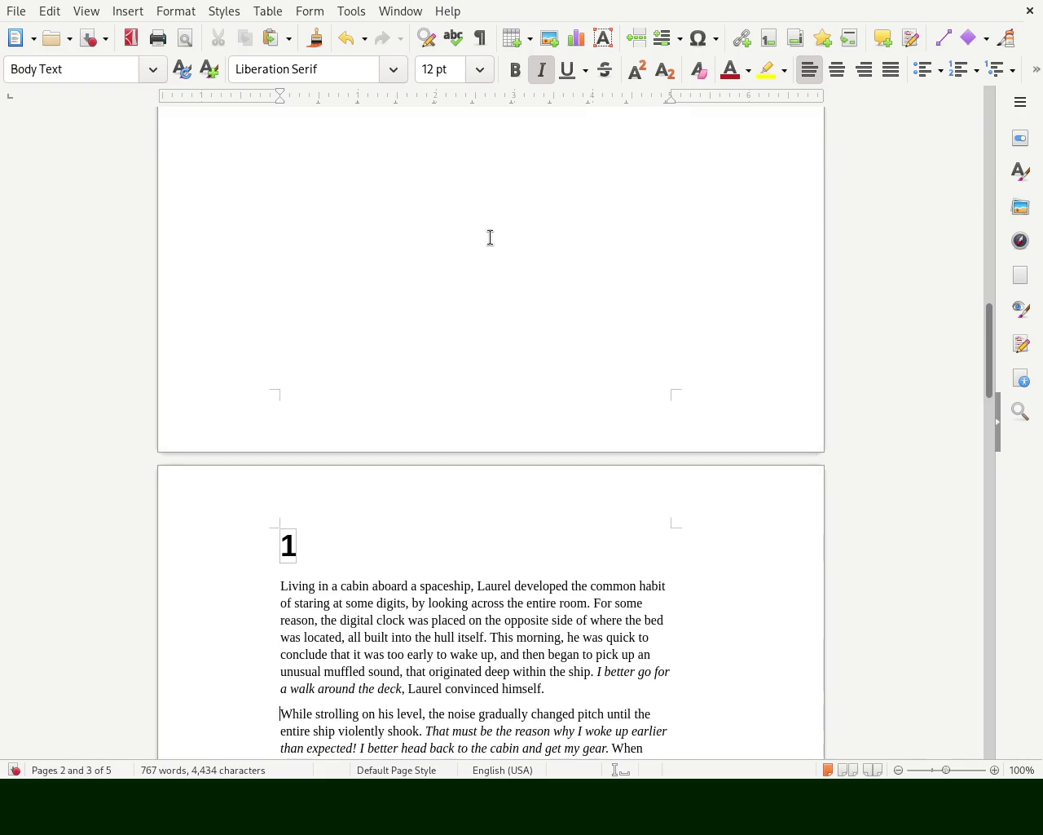
key("Down")
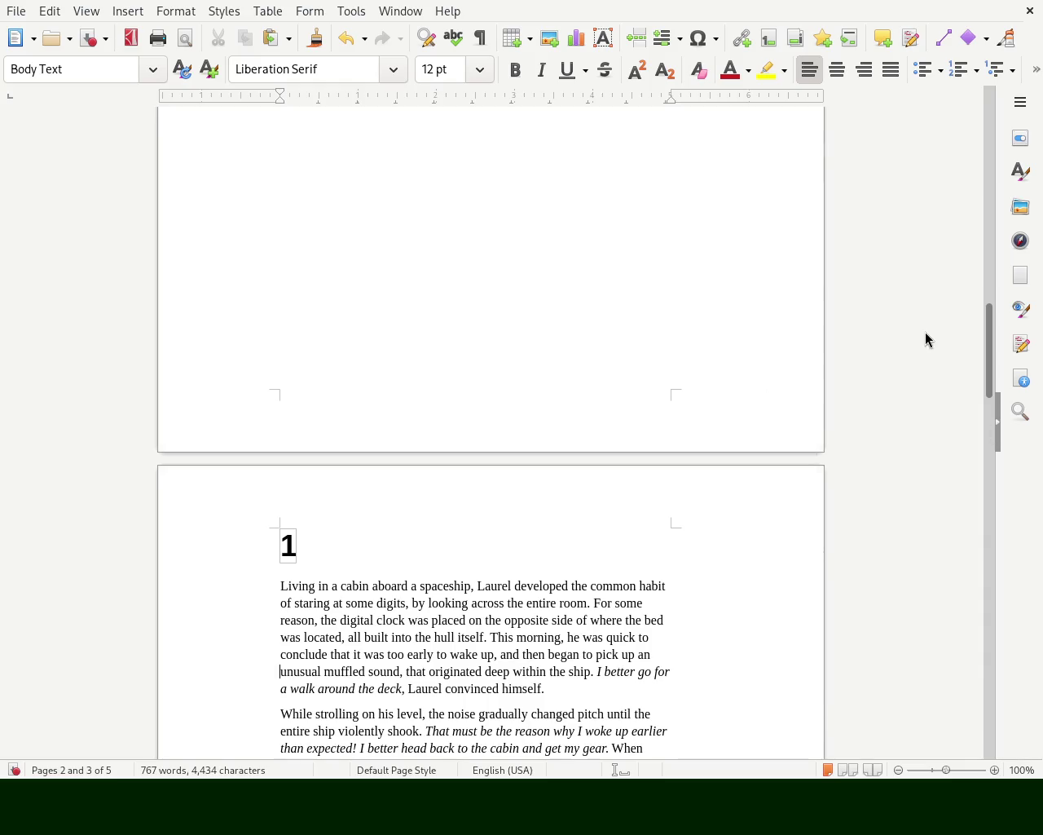
left_click_drag(986, 373, 994, 140)
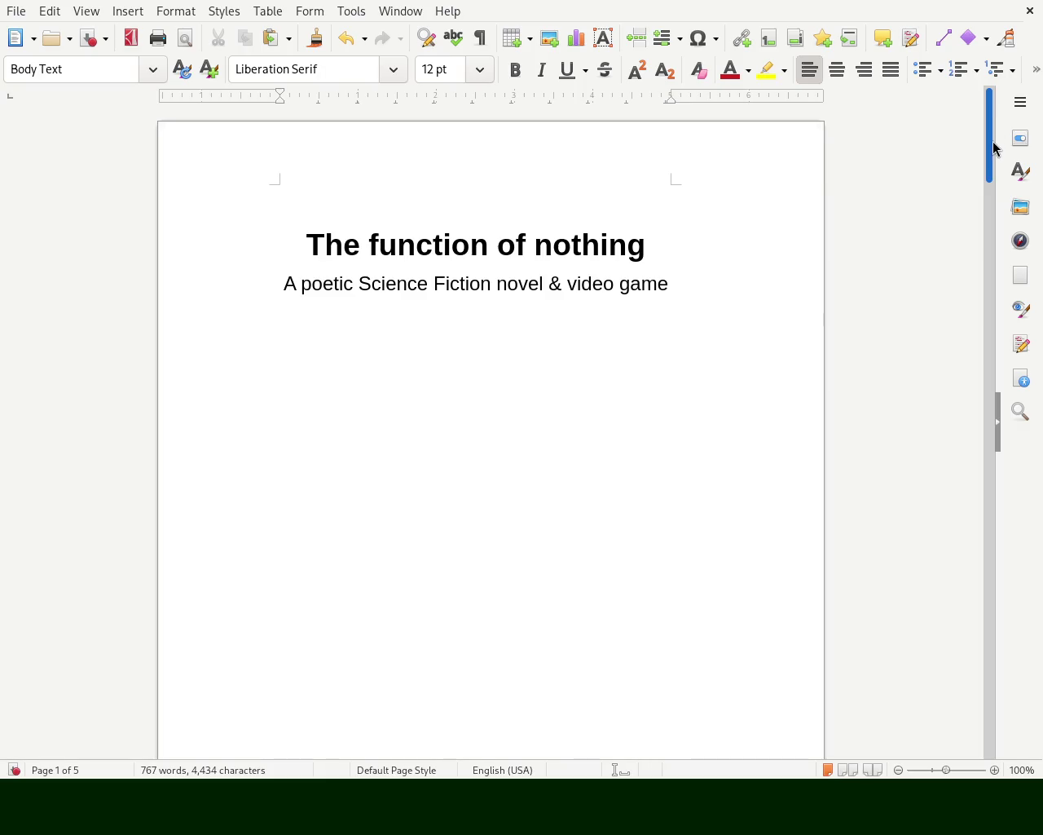
Remove the empty first line above the cover title
left_click(414, 196)
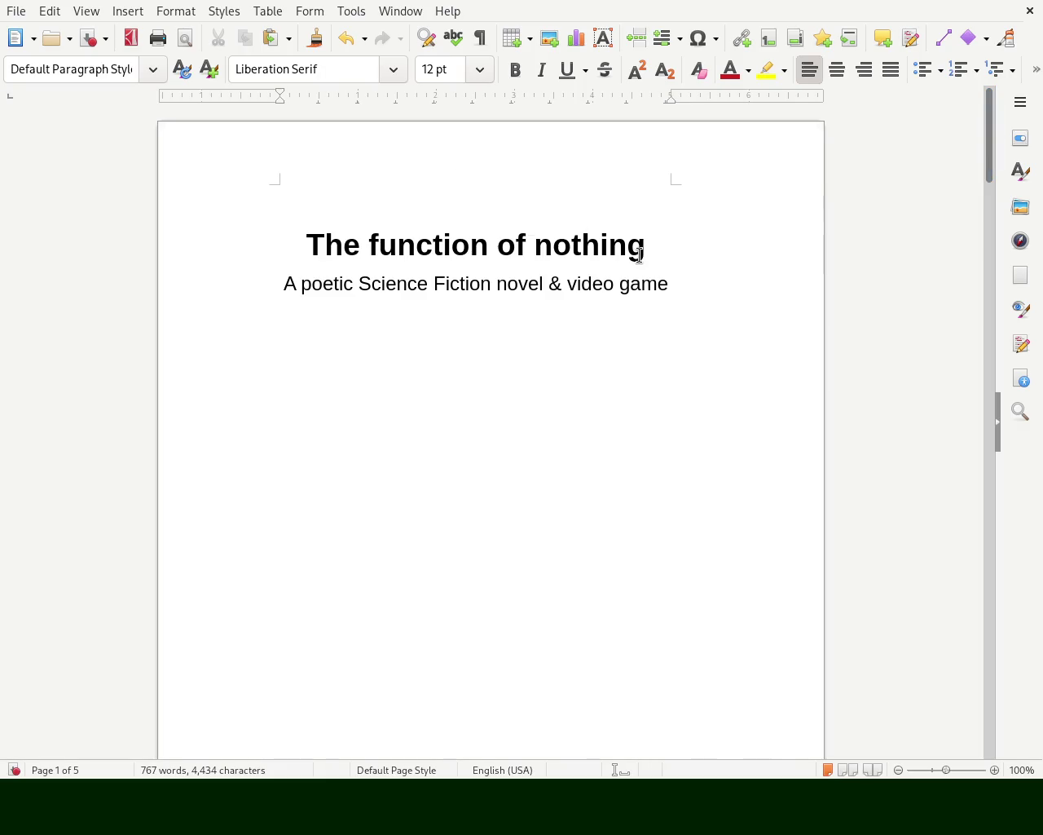
key("Delete")
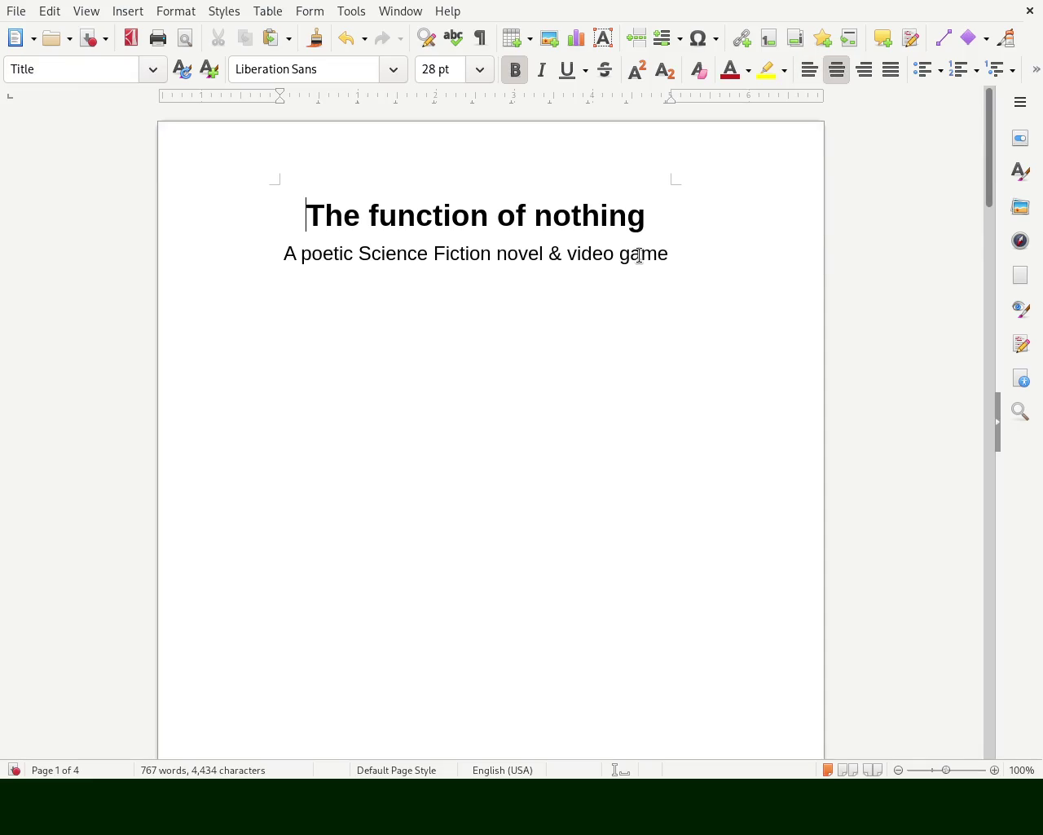
key("Down")
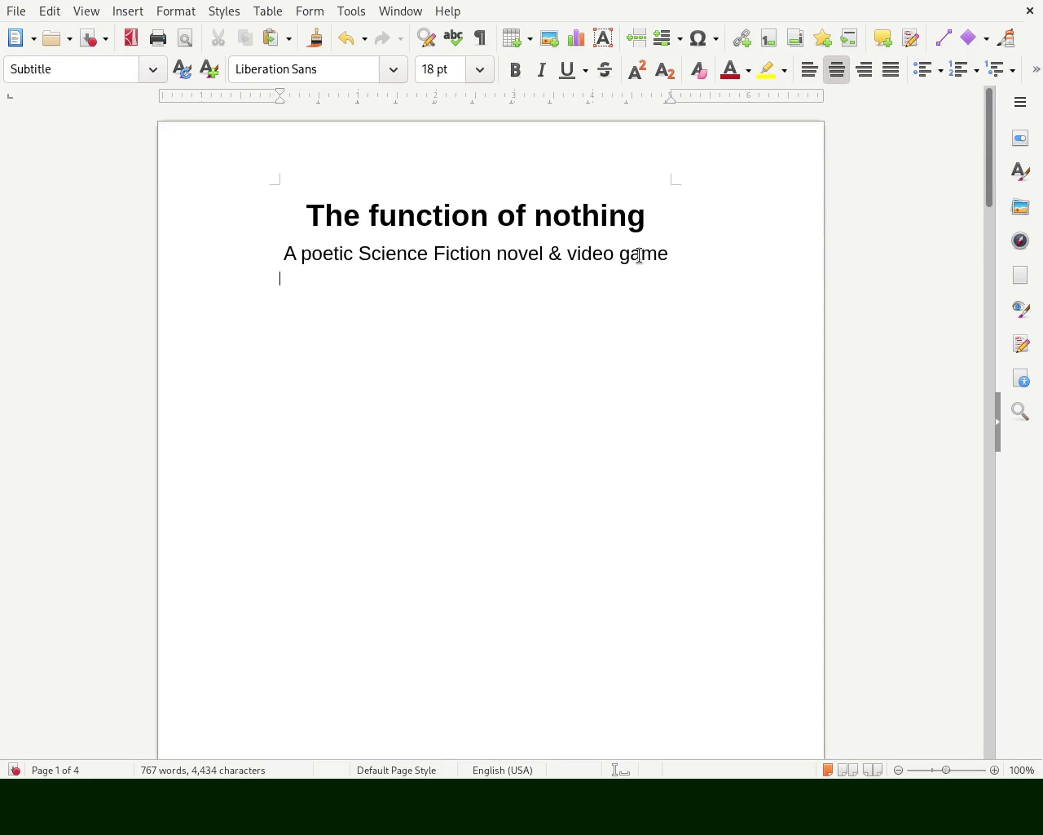
Change the title word 'nothing' to 'void' and save the manuscript
double_click(581, 200)
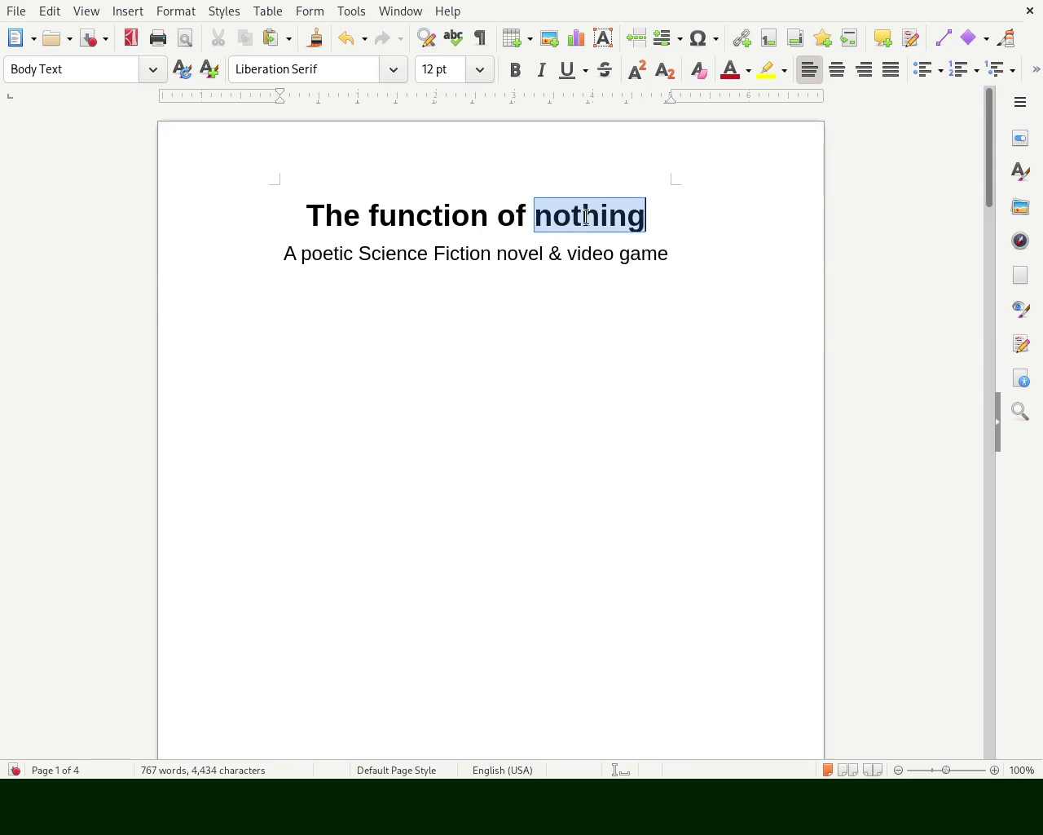
type("void")
key("BackSpace")
key("BackSpace")
key("BackSpace")
key("BackSpace")
type("nothing")
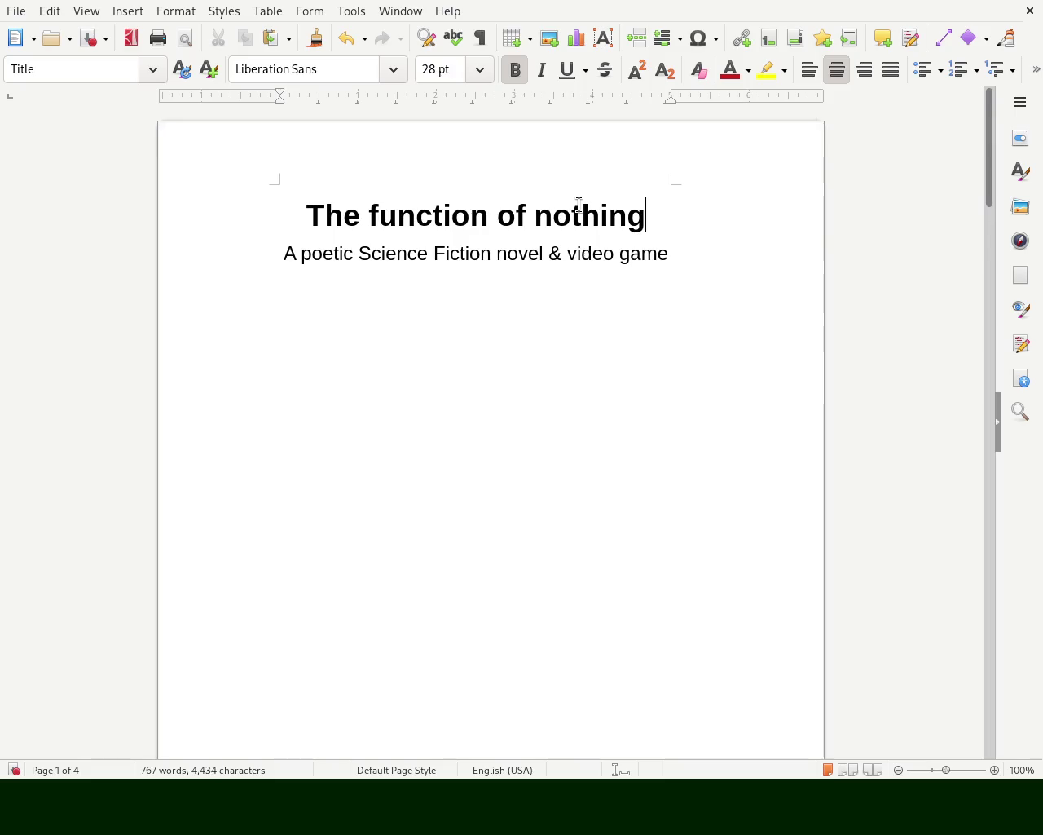
double_click(630, 206)
type("void")
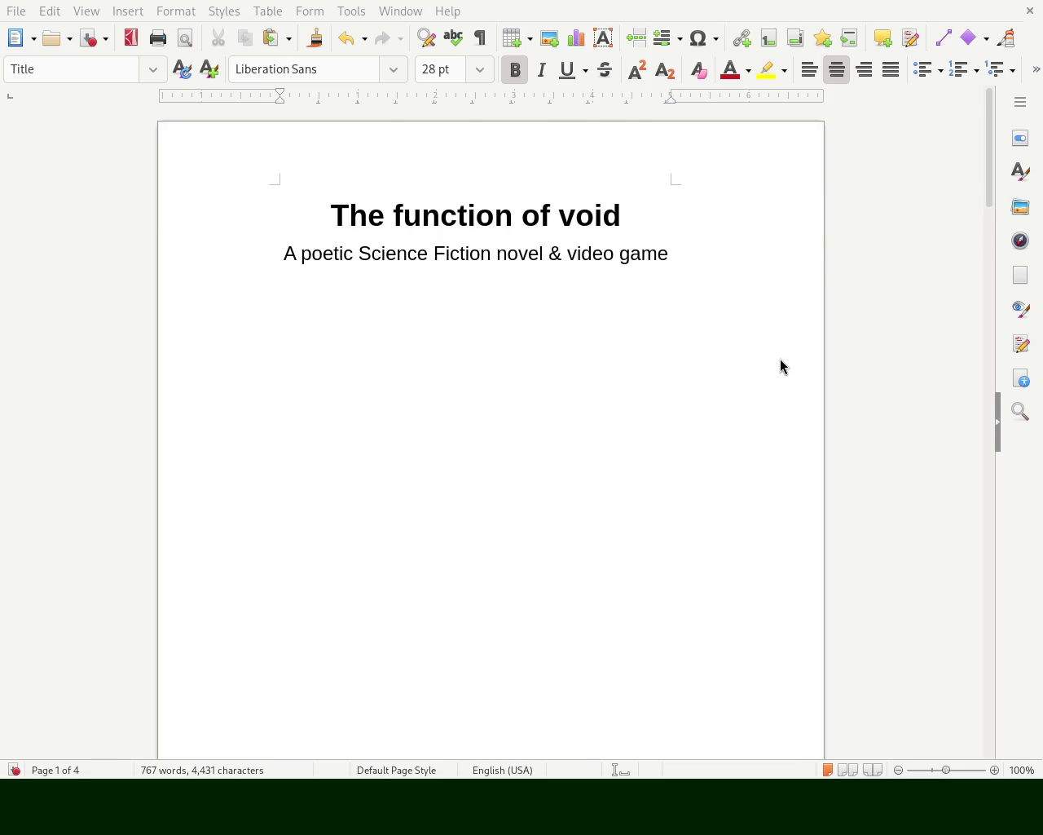
key("ctrl+s")
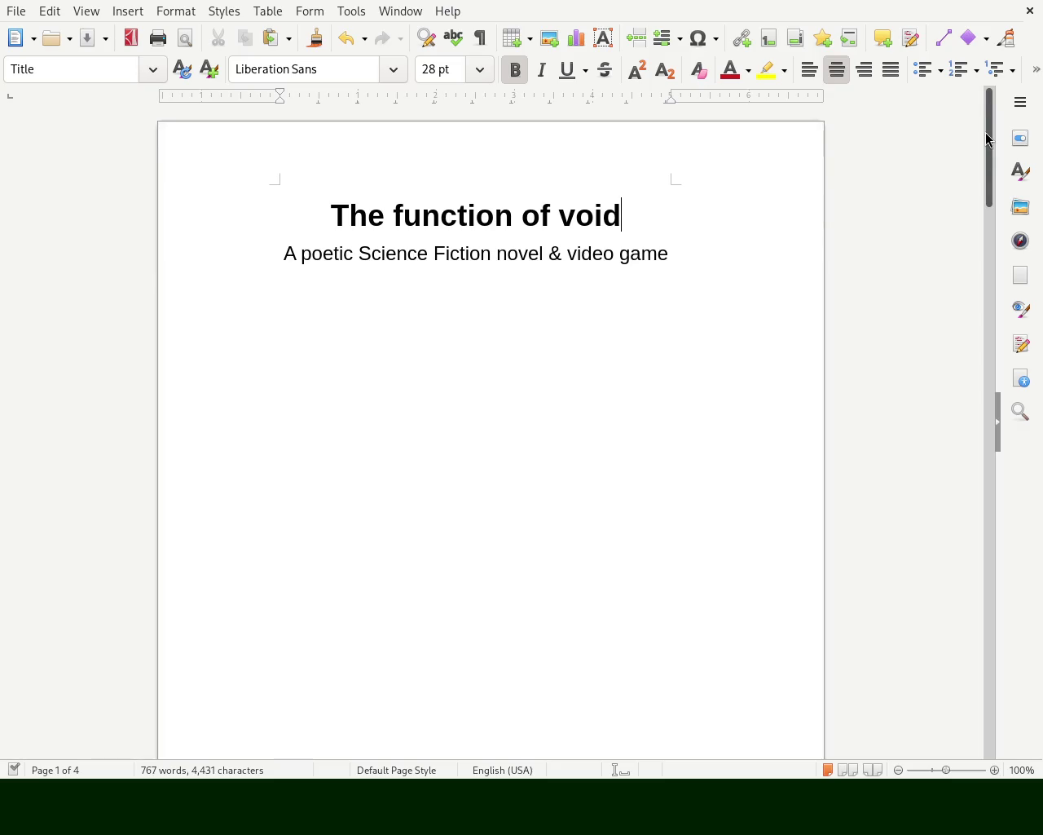
mouse_move(987, 141)
left_mouse_down()
mouse_move(978, 274)
mouse_move(976, 251)
left_mouse_up()
left_click(534, 257)
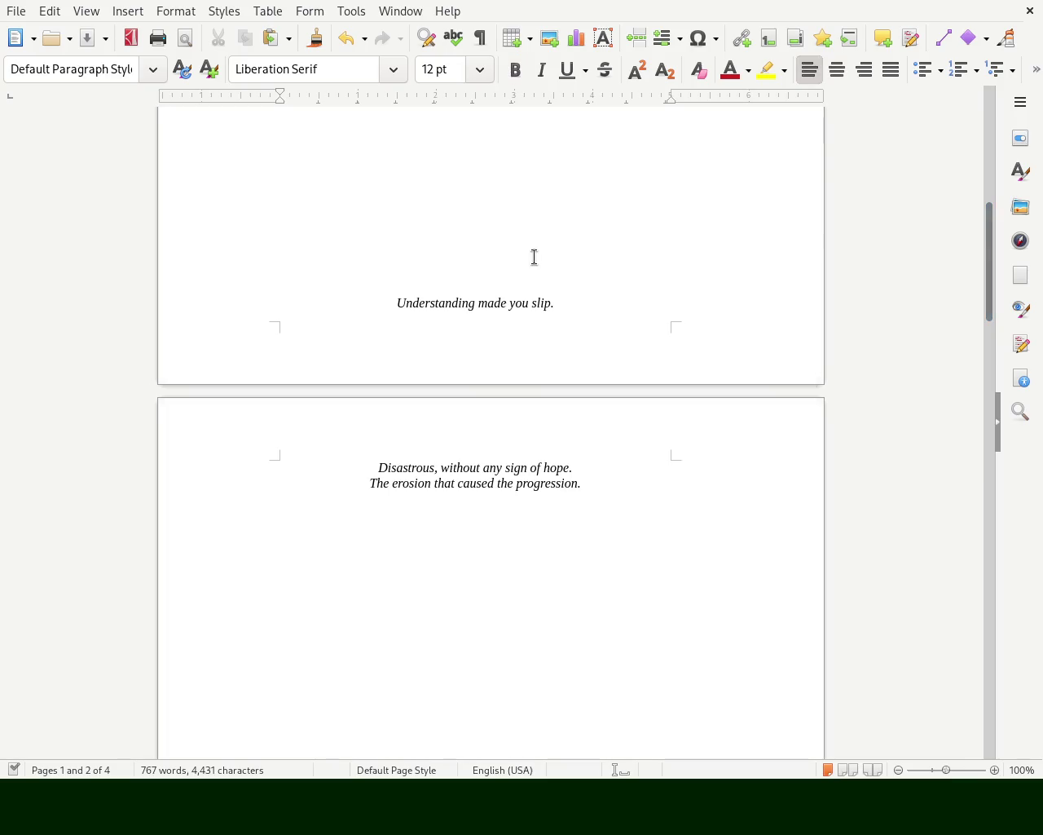
key("ctrl+Return")
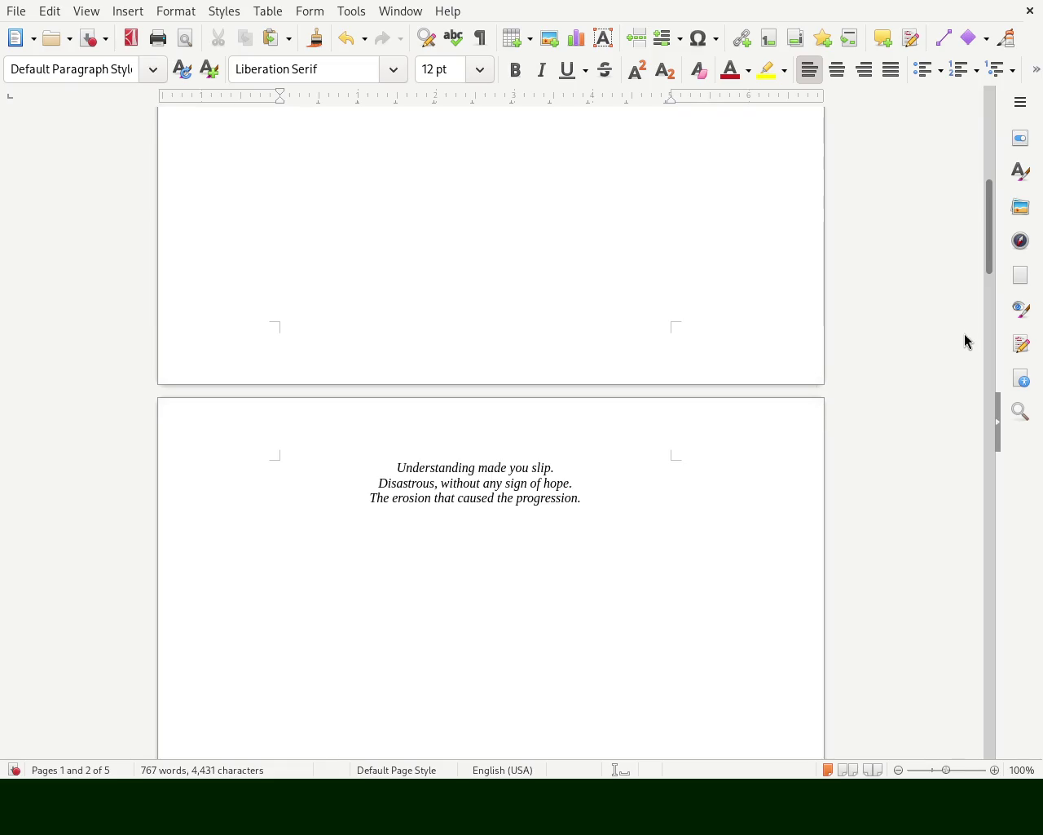
mouse_move(990, 249)
left_mouse_down()
mouse_move(991, 287)
mouse_move(970, 95)
mouse_move(967, 399)
left_mouse_up()
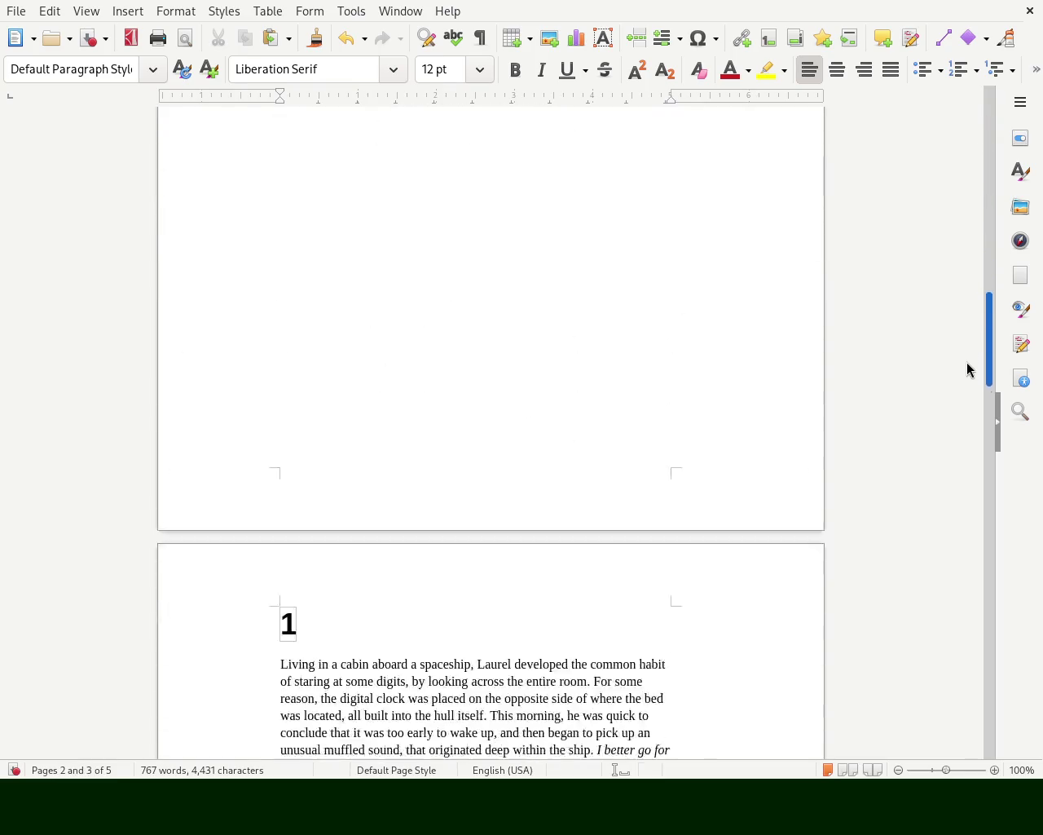
left_click_drag(967, 399, 967, 428)
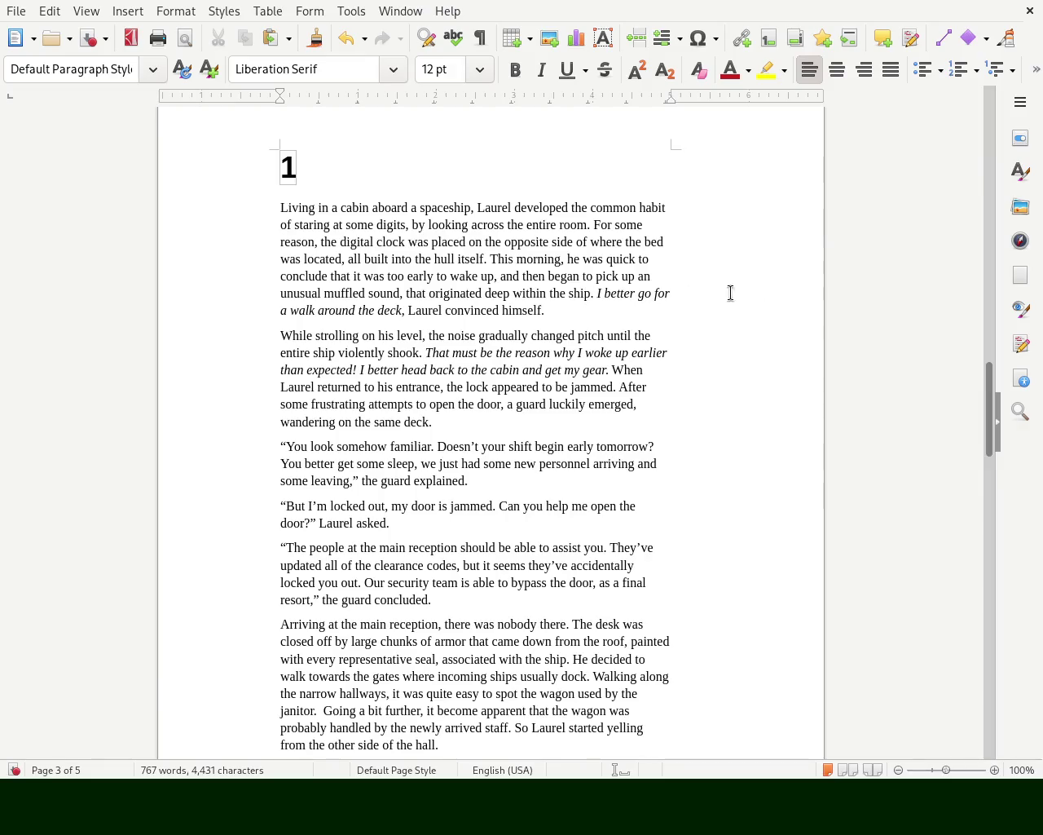
left_click_drag(989, 413, 988, 388)
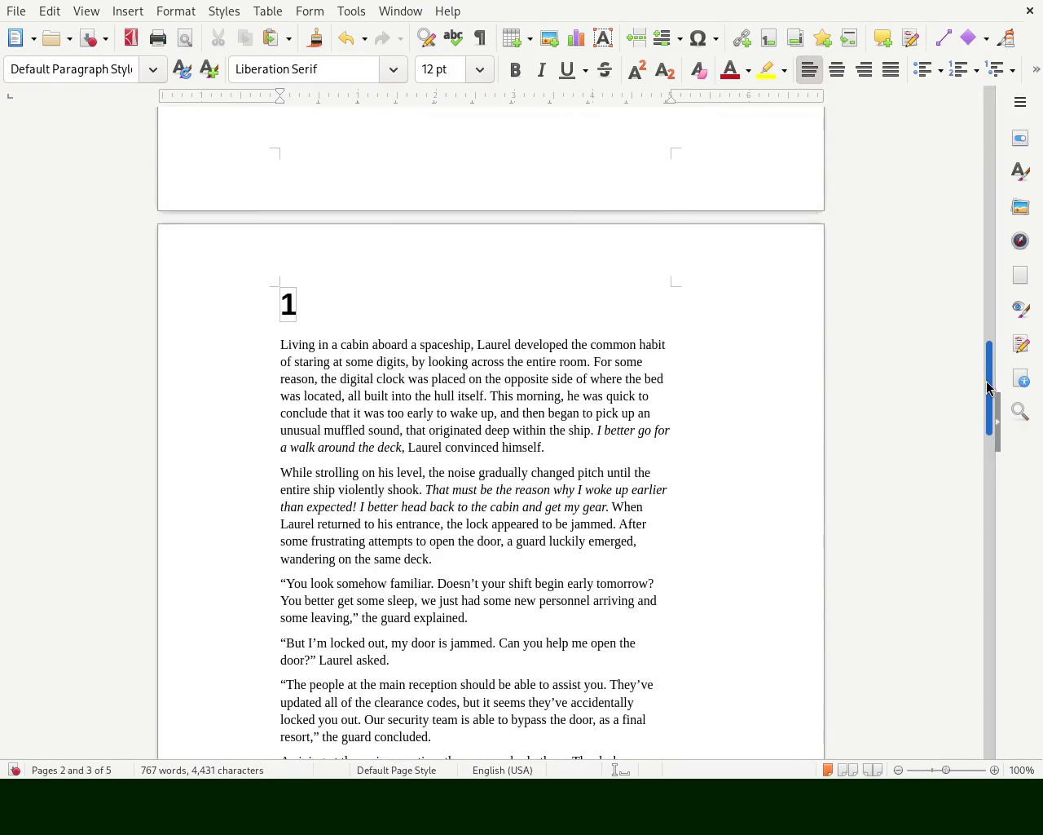
left_click_drag(989, 379, 995, 444)
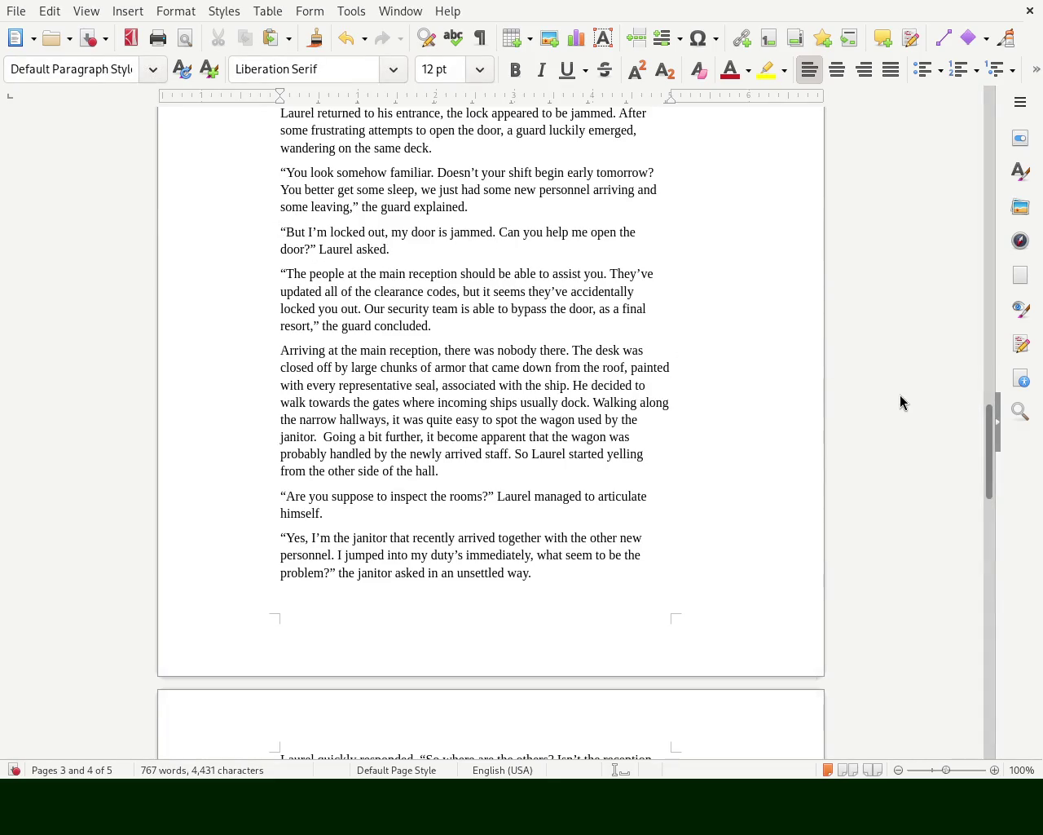
left_click_drag(991, 428, 989, 374)
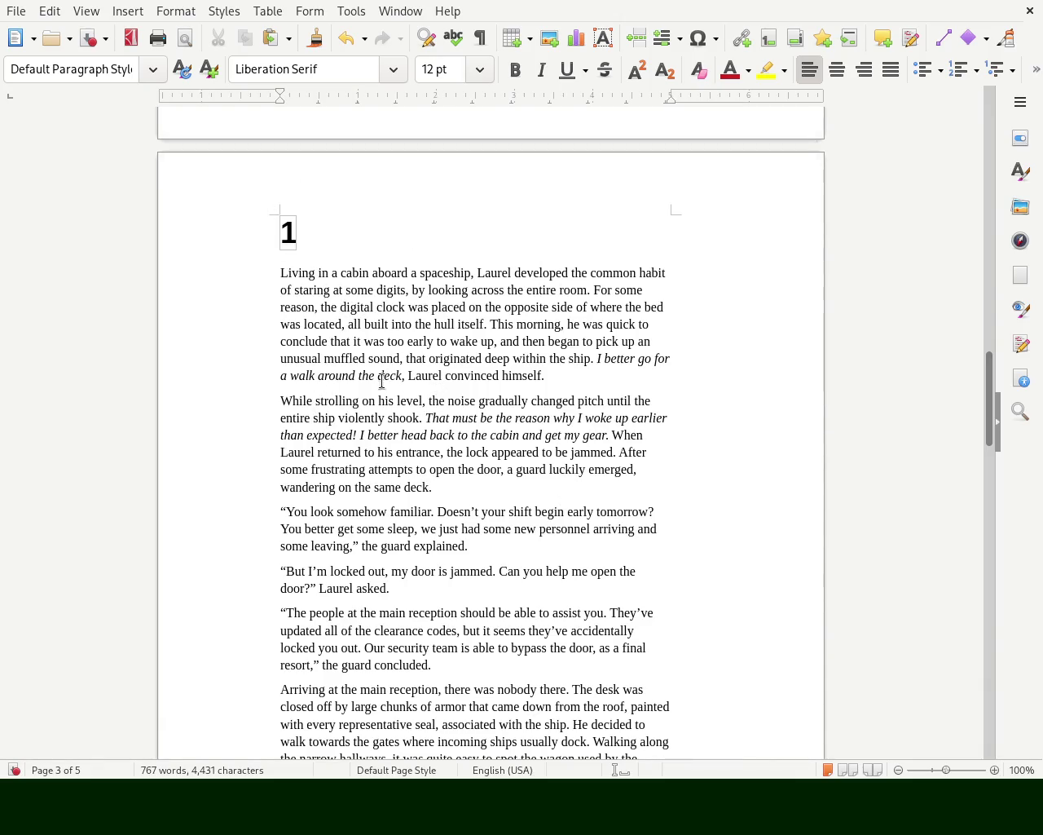
mouse_move(991, 393)
left_mouse_down()
mouse_move(994, 475)
mouse_move(1000, 448)
mouse_move(1005, 472)
mouse_move(1011, 400)
mouse_move(1032, 531)
left_mouse_up()
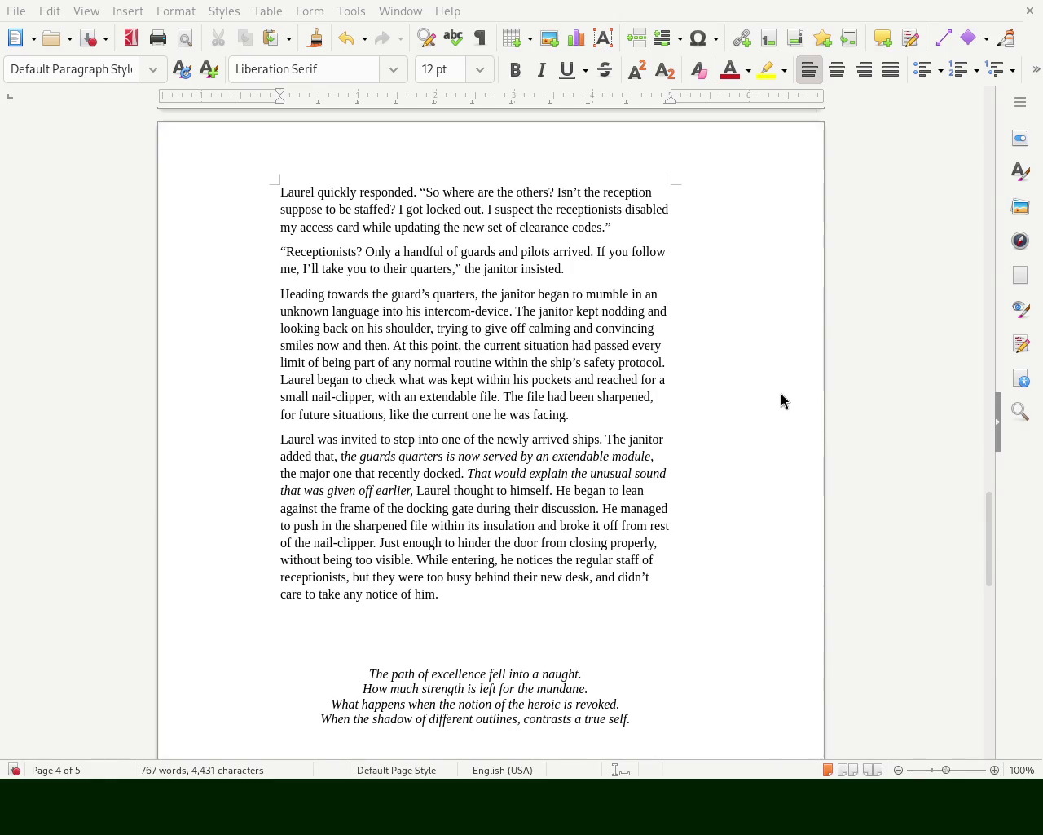
mouse_move(991, 548)
left_mouse_down()
mouse_move(978, 117)
mouse_move(980, 473)
mouse_move(981, 318)
mouse_move(962, 203)
mouse_move(894, 119)
mouse_move(961, 177)
mouse_move(948, 617)
mouse_move(933, 623)
mouse_move(951, 513)
mouse_move(951, 396)
mouse_move(953, 419)
mouse_move(535, 449)
left_mouse_up()
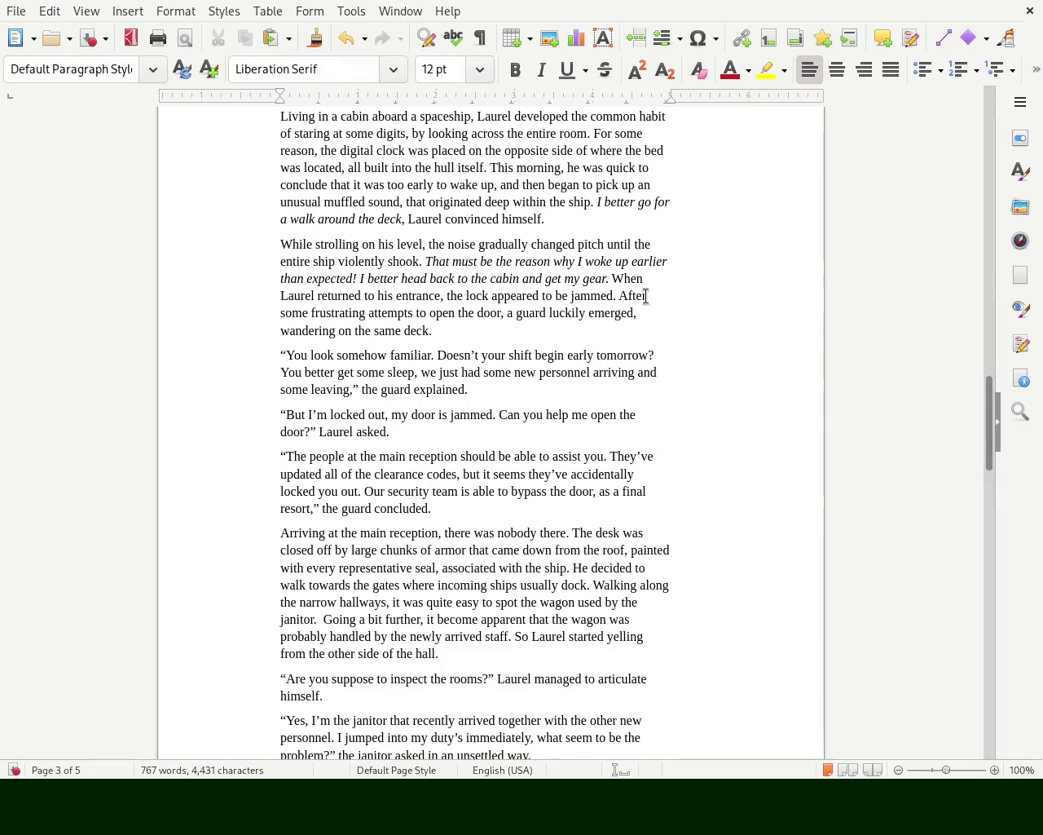
left_click_drag(988, 442, 988, 104)
scroll(974, 196, "down", 6)
scroll(967, 269, "down", 3)
scroll(962, 326, "down", 5)
scroll(954, 392, "down", 6)
scroll(951, 432, "down", 2)
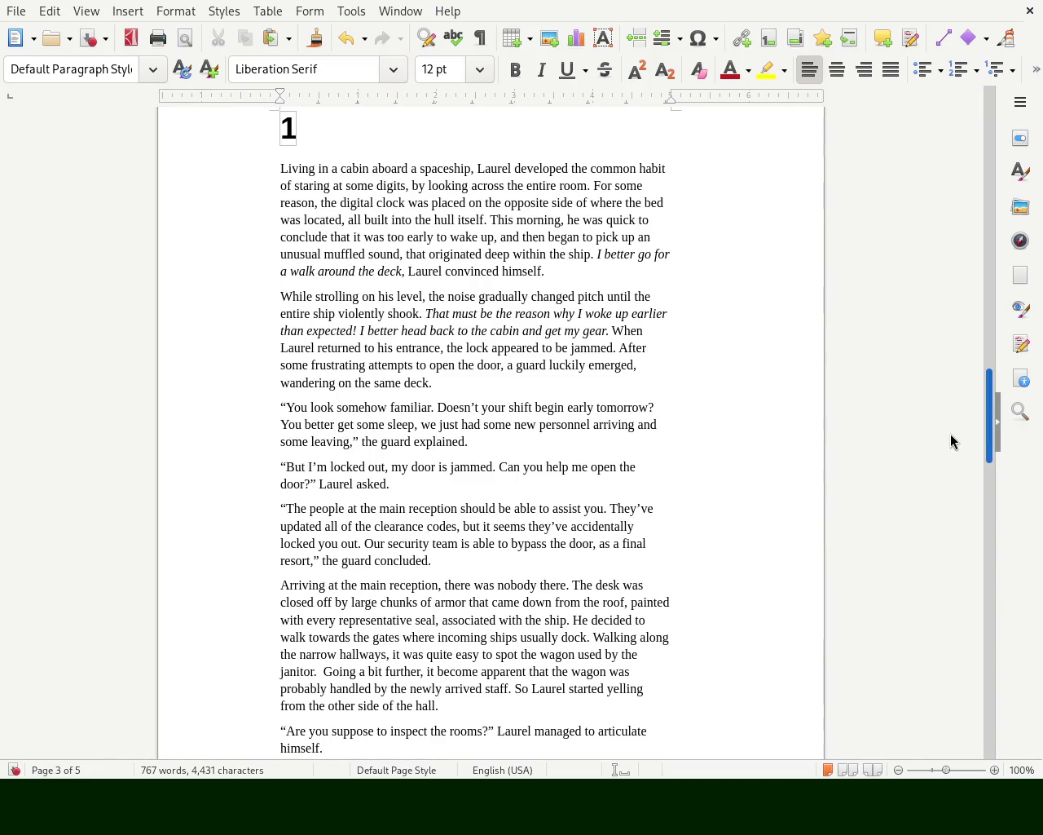
scroll(951, 433, "down", 1)
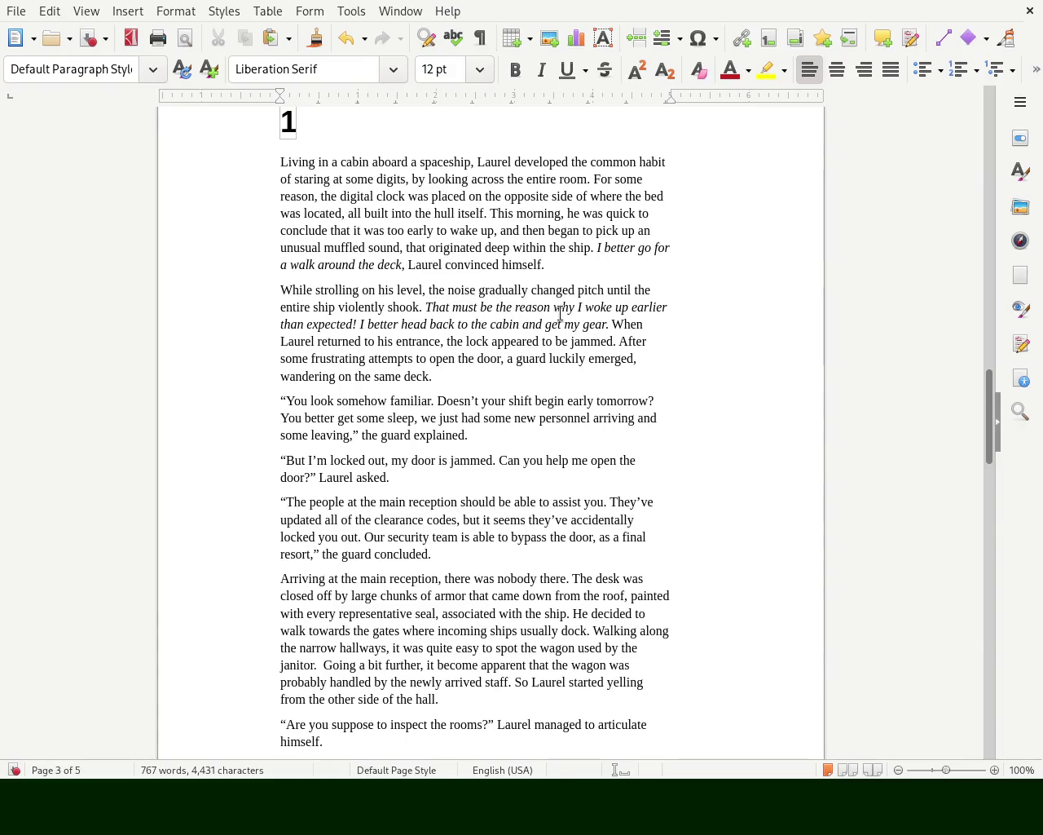
left_click(357, 324)
mouse_move(392, 324)
left_mouse_down()
mouse_move(657, 326)
mouse_move(410, 357)
mouse_move(354, 341)
mouse_move(621, 340)
mouse_move(345, 359)
mouse_move(631, 356)
mouse_move(564, 373)
mouse_move(431, 373)
mouse_move(484, 375)
left_mouse_up()
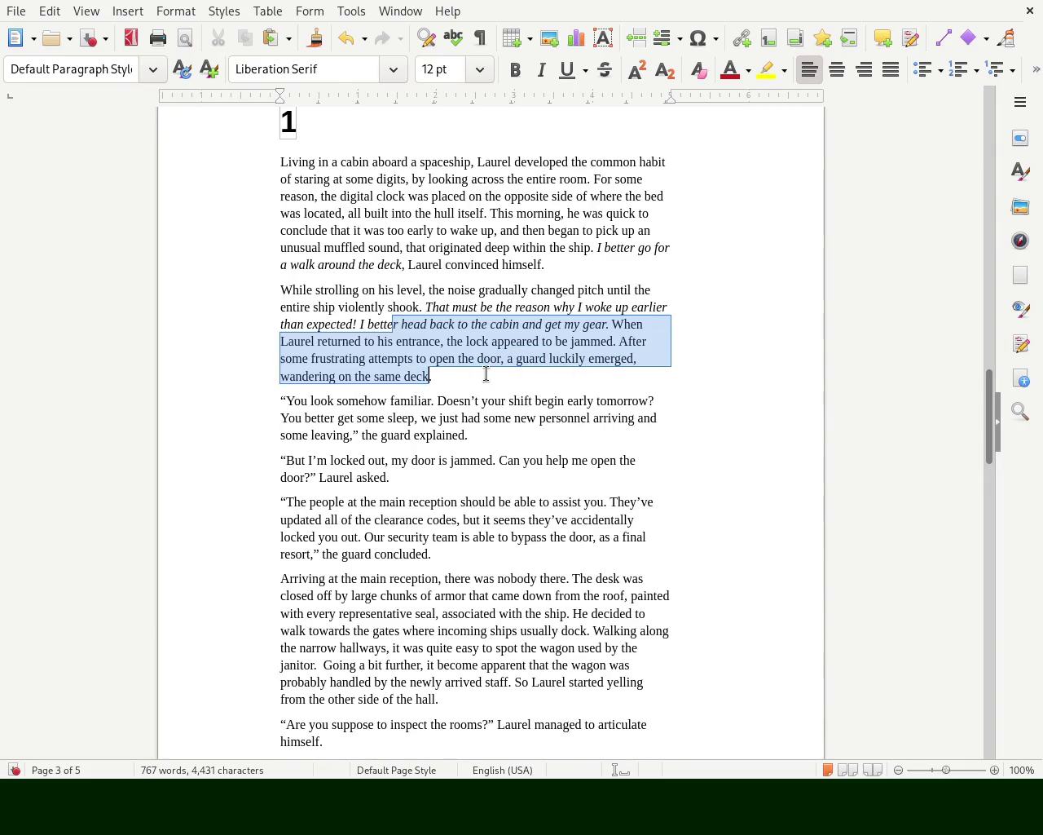
left_click(484, 375)
mouse_move(312, 401)
left_mouse_down()
mouse_move(447, 405)
mouse_move(496, 419)
mouse_move(527, 405)
mouse_move(664, 403)
mouse_move(549, 419)
mouse_move(396, 419)
mouse_move(659, 424)
mouse_move(347, 437)
mouse_move(513, 433)
left_mouse_up()
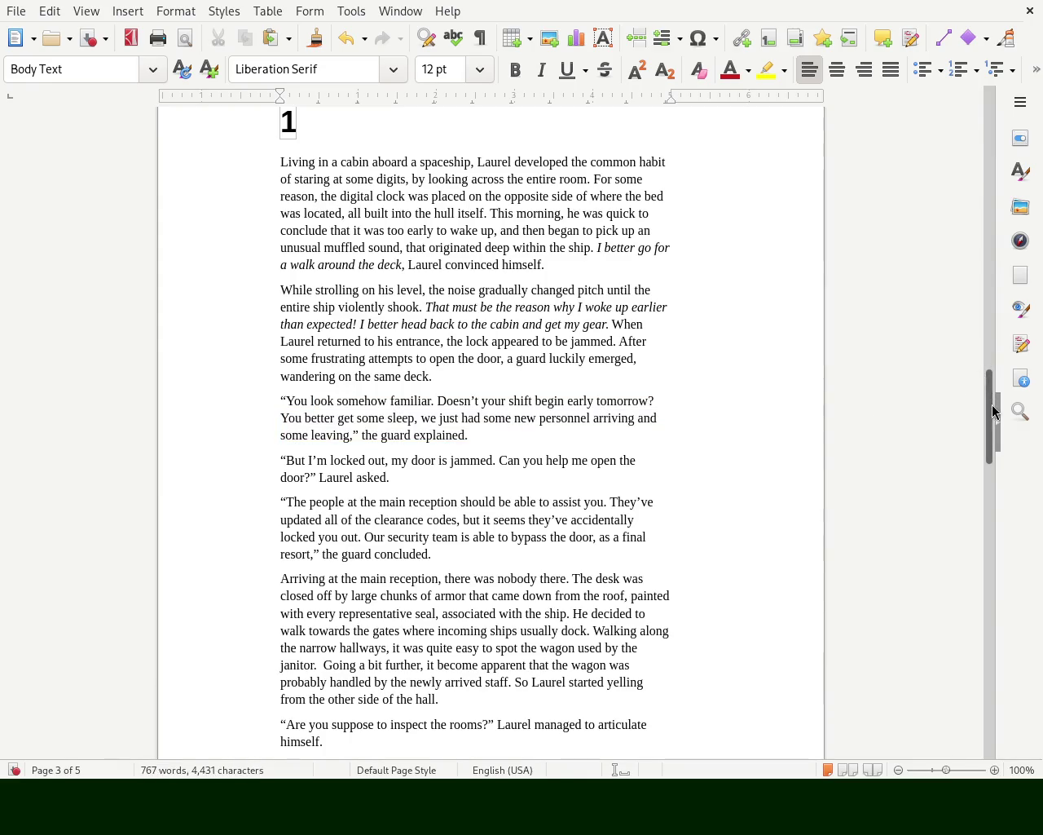
scroll(993, 442, "down", 3)
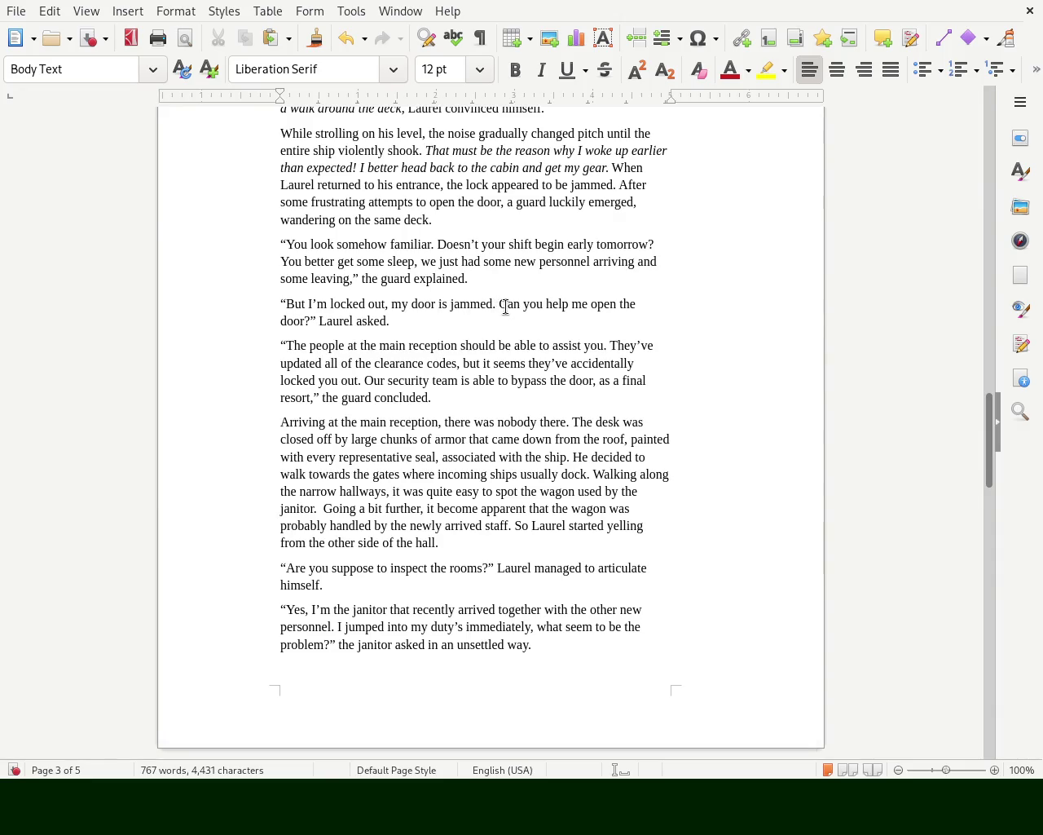
left_click_drag(522, 304, 594, 310)
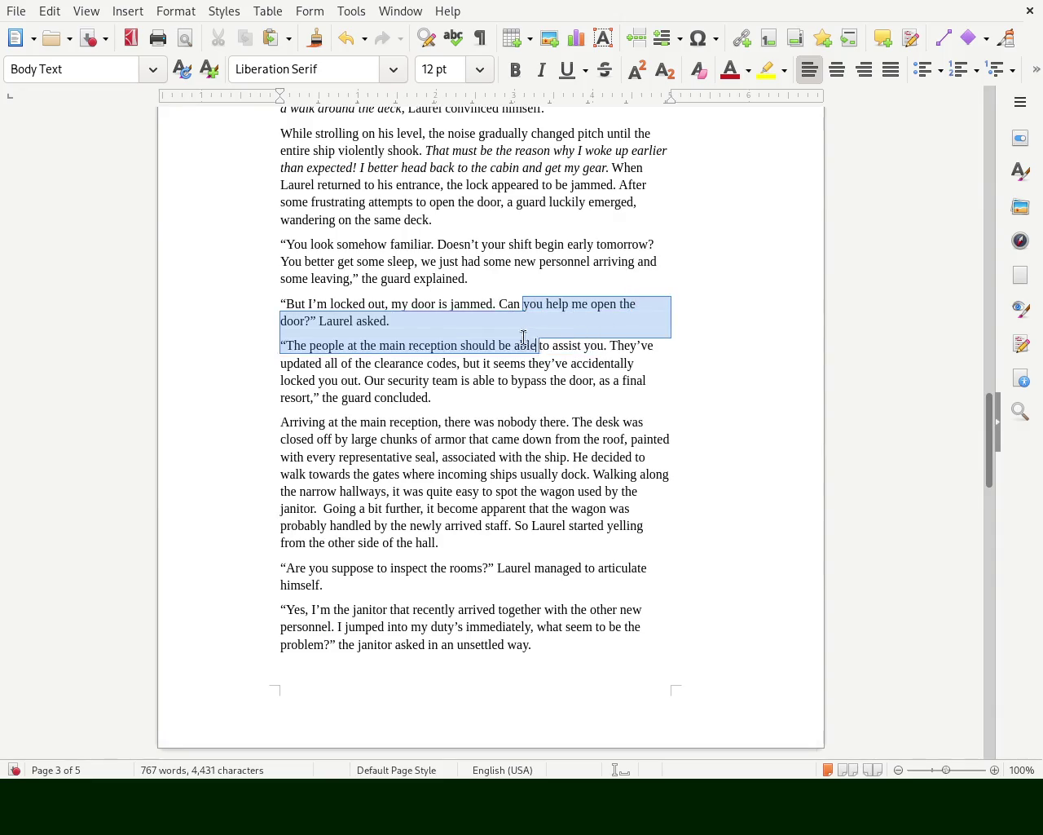
left_click_drag(624, 322, 421, 326)
left_click(421, 323)
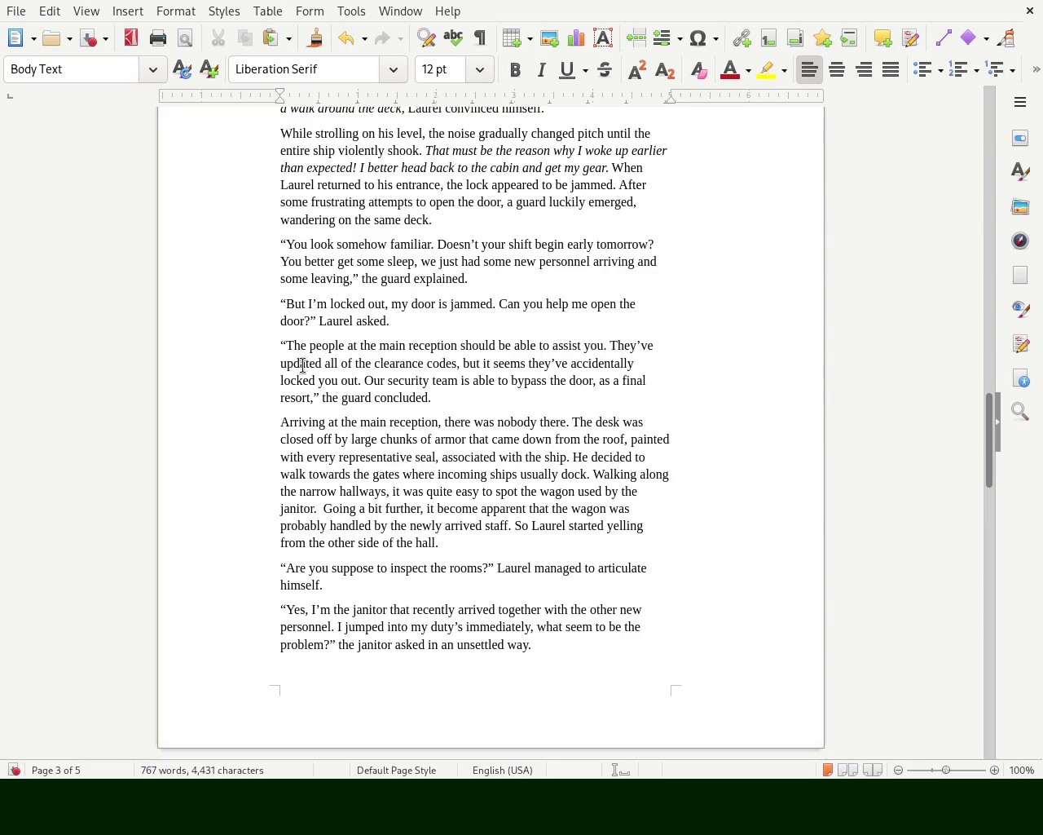
mouse_move(388, 363)
left_mouse_down()
mouse_move(549, 363)
mouse_move(359, 385)
left_mouse_up()
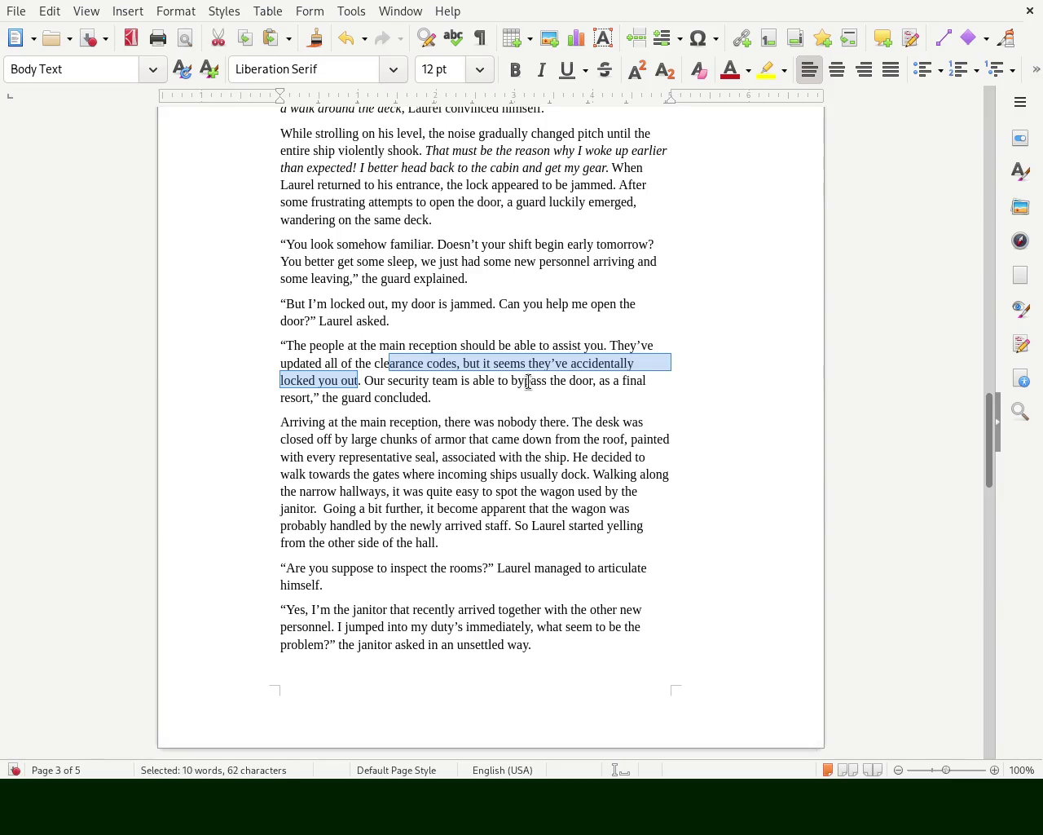
mouse_move(604, 380)
left_mouse_down()
mouse_move(305, 397)
mouse_move(436, 395)
left_mouse_up()
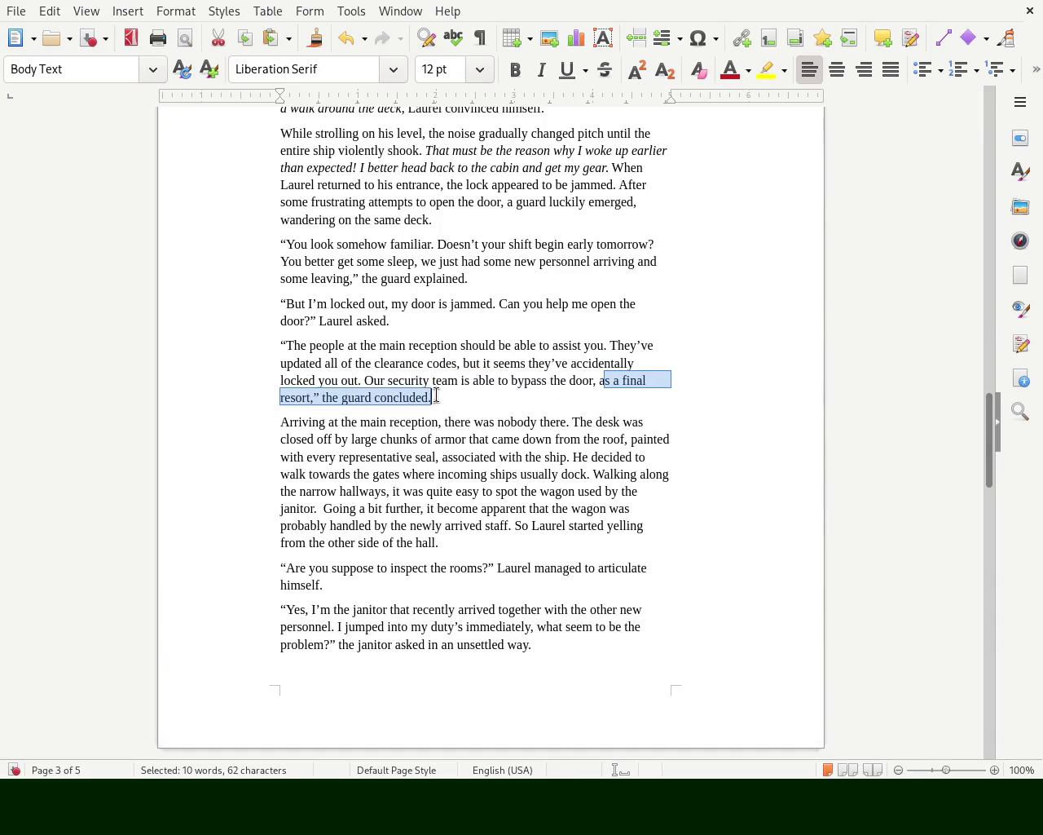
left_click(441, 397)
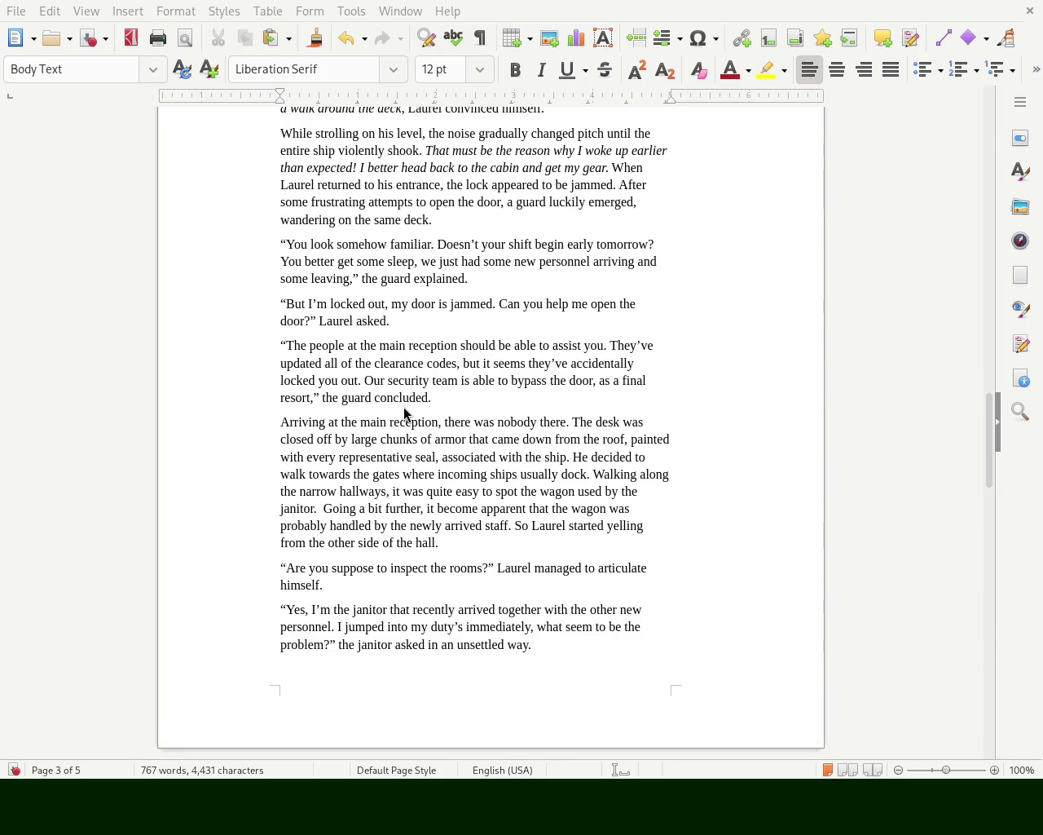
left_click(641, 396)
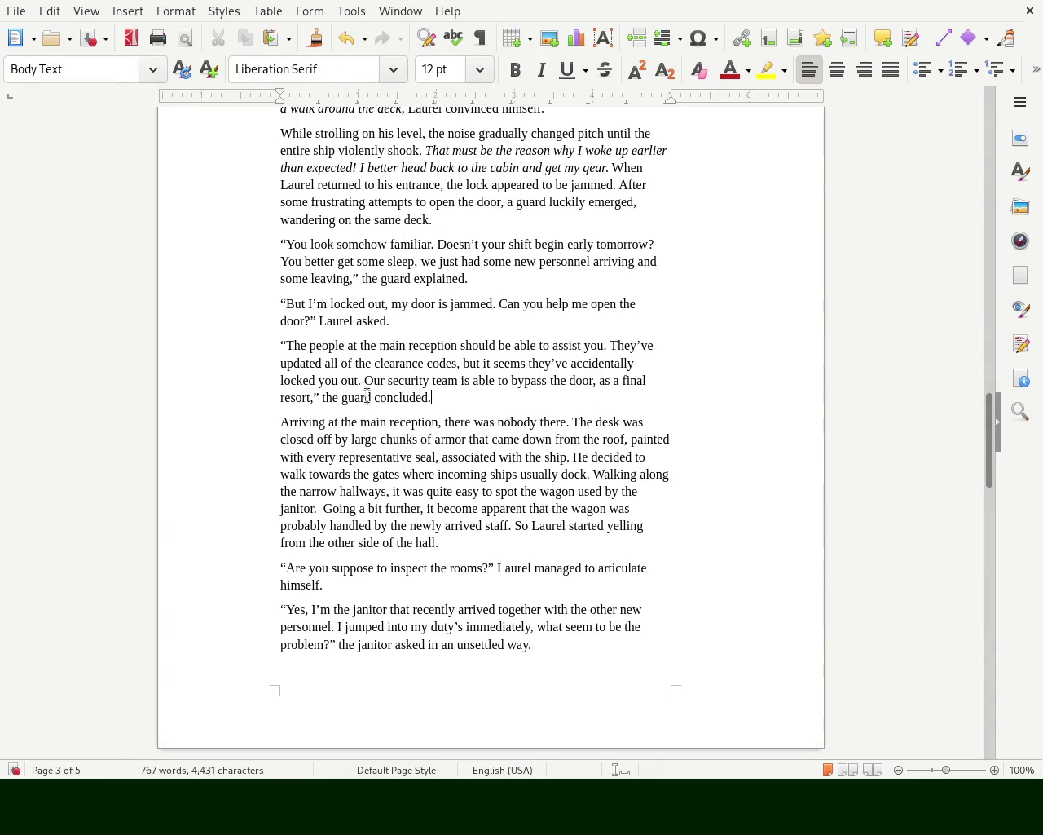
mouse_move(337, 398)
left_mouse_down()
mouse_move(436, 422)
mouse_move(465, 380)
mouse_move(329, 396)
mouse_move(494, 400)
left_mouse_up()
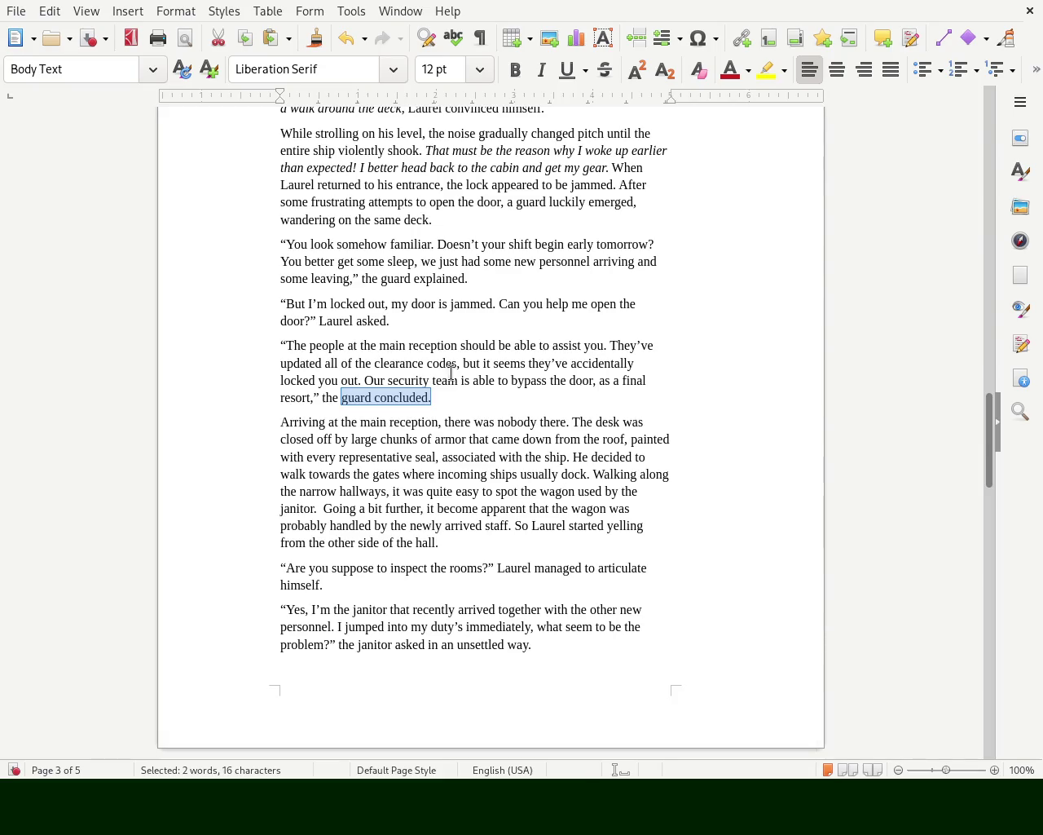
left_click_drag(991, 434, 989, 412)
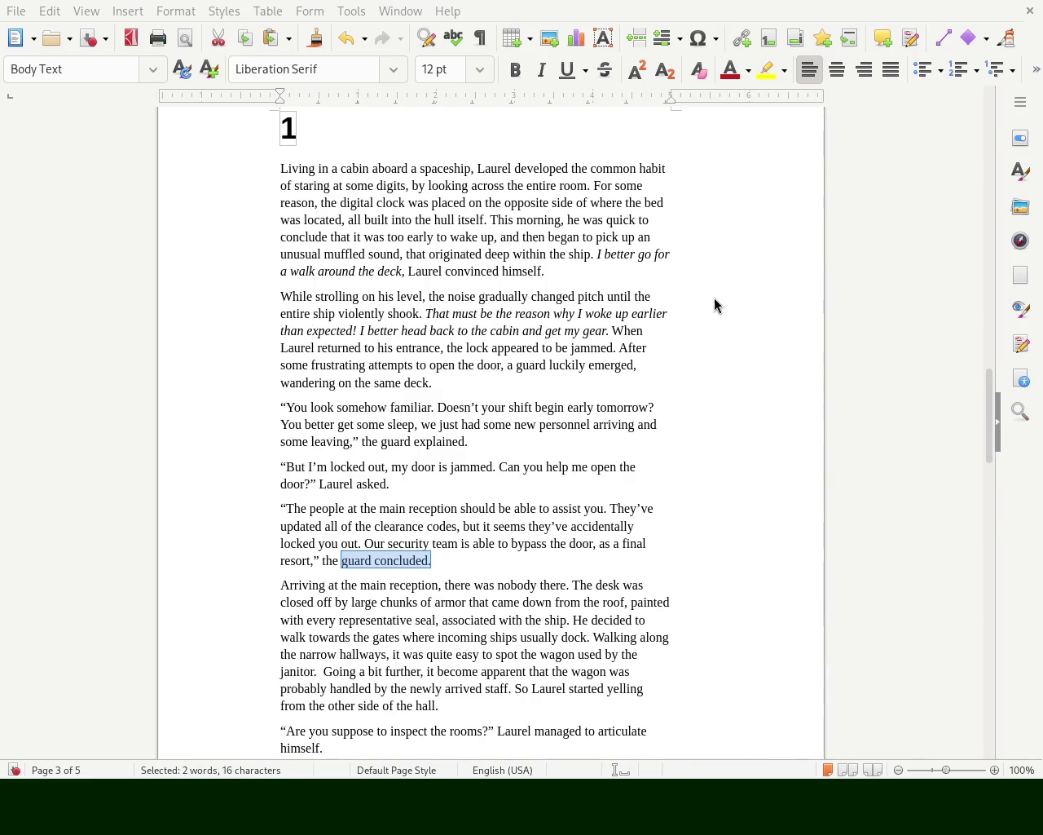
scroll(989, 427, "down", 4)
scroll(989, 427, "down", 4)
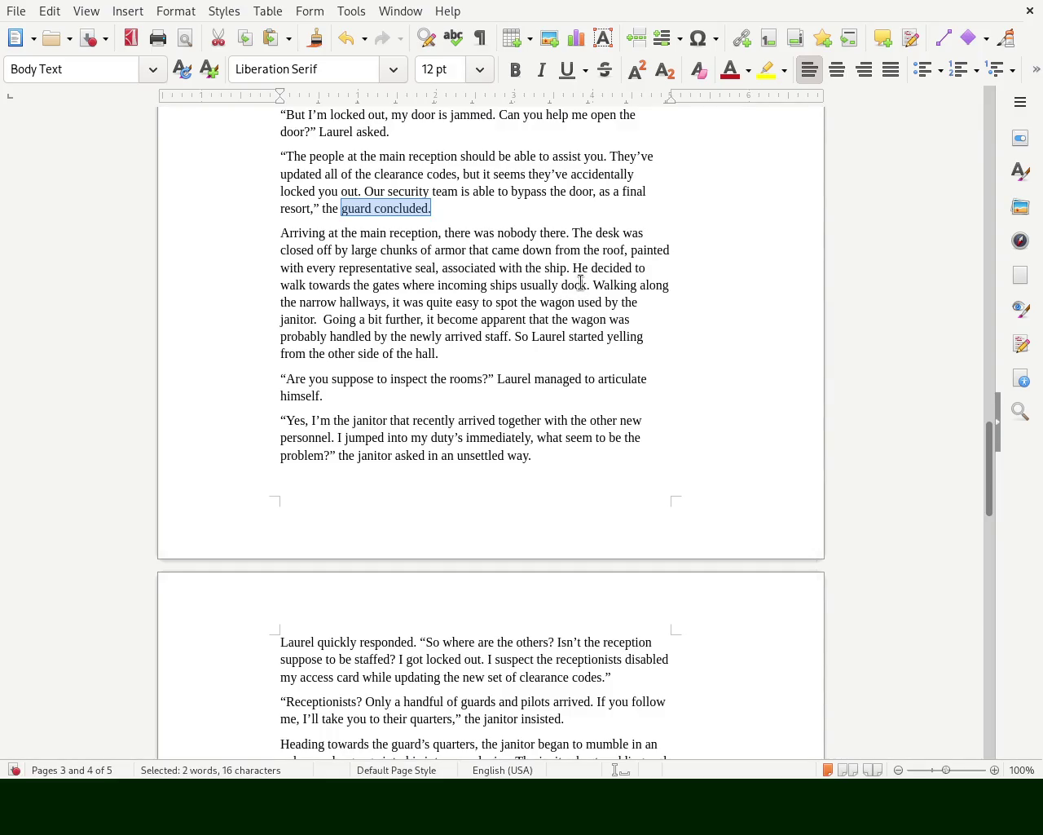
left_click(583, 283)
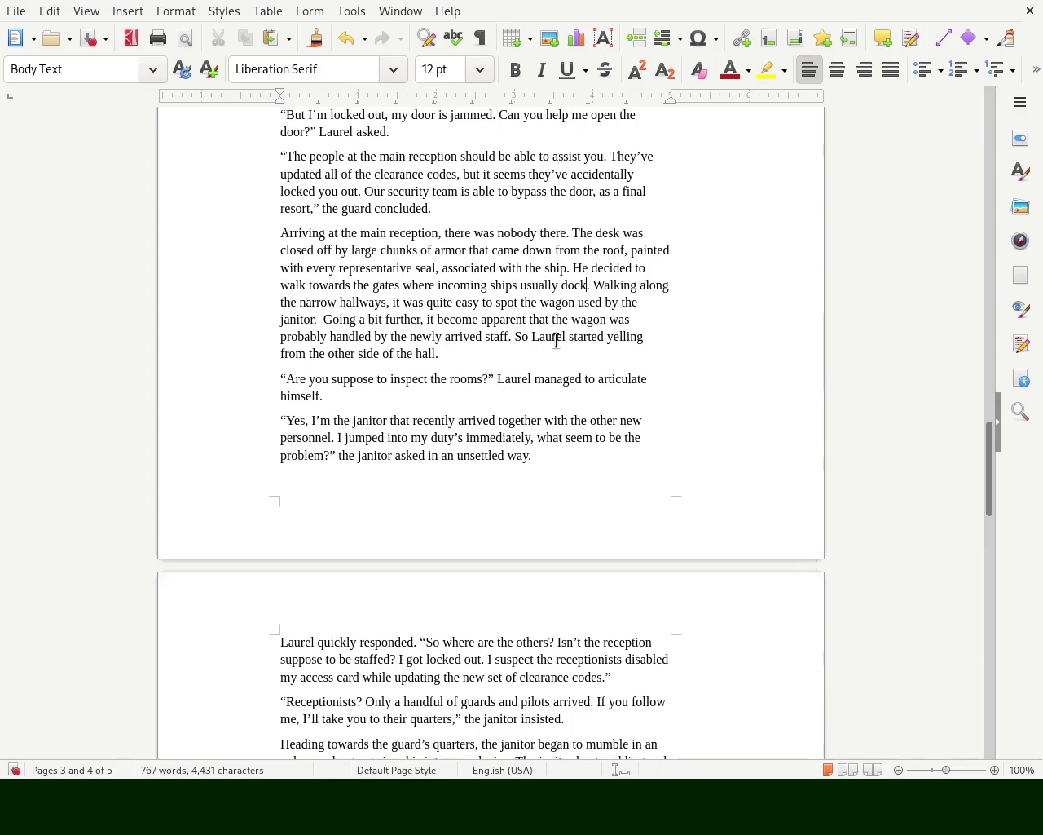
type("s")
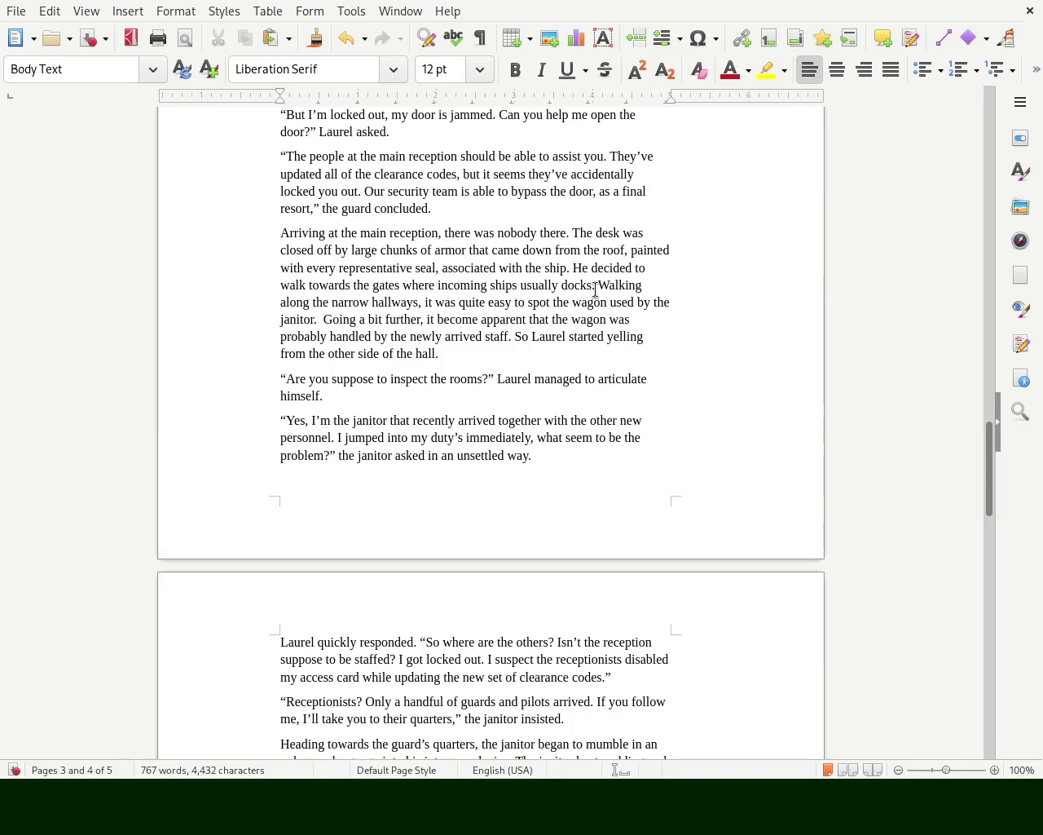
left_click(562, 285)
double_click(535, 286)
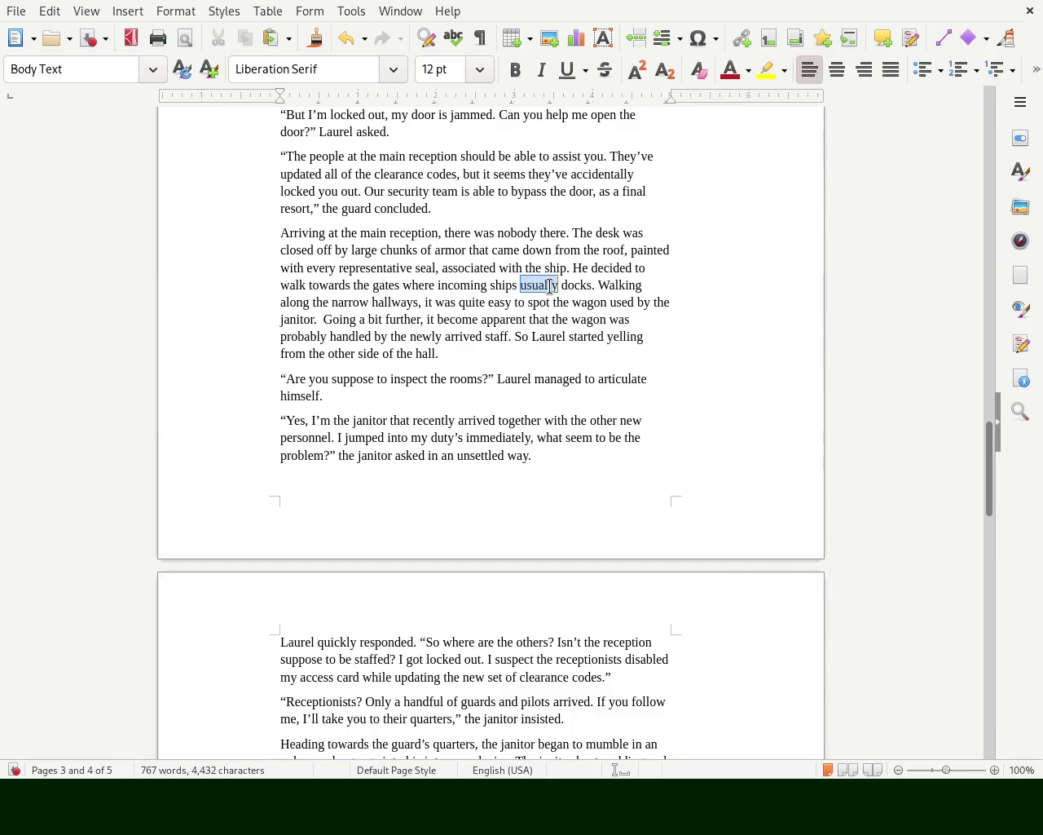
key("BackSpace")
type("are")
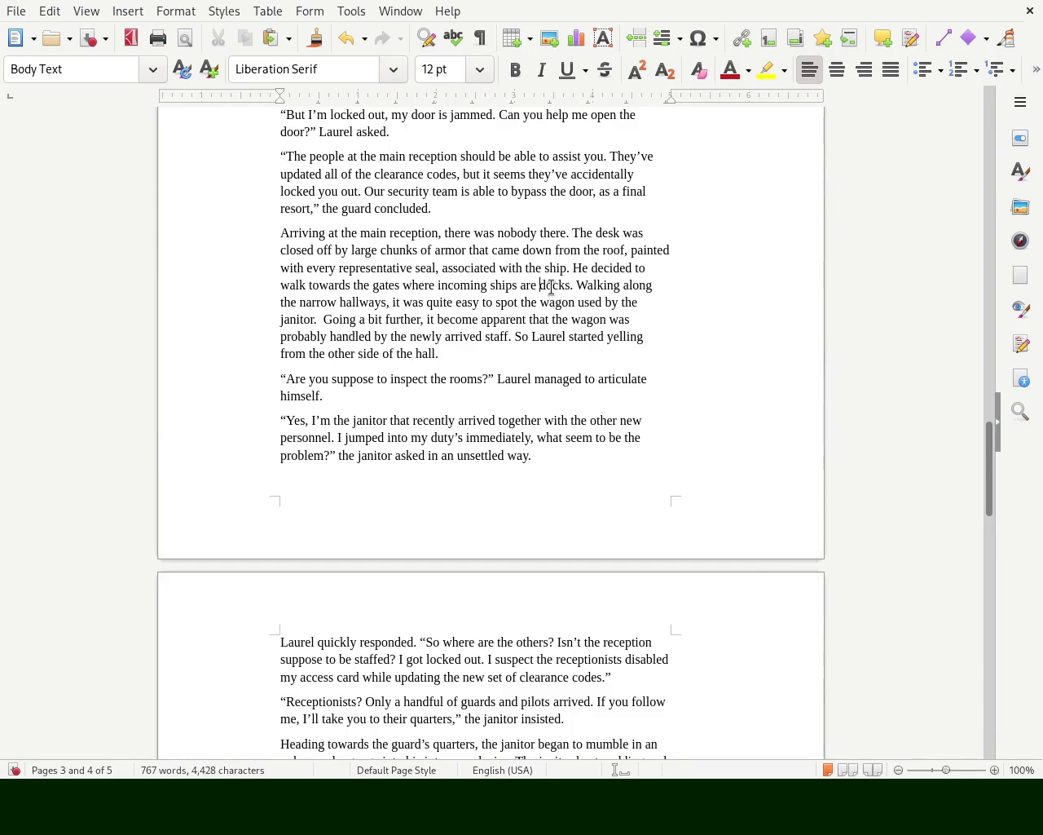
key("BackSpace")
type("ing")
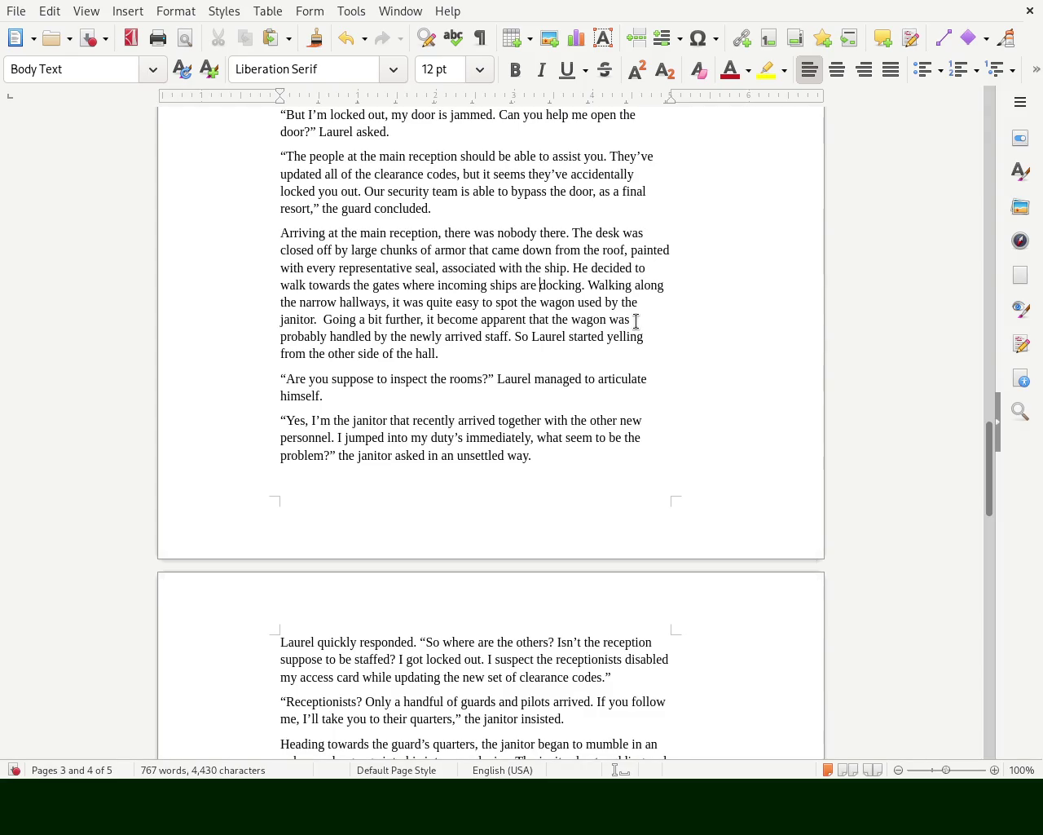
type("suppose to")
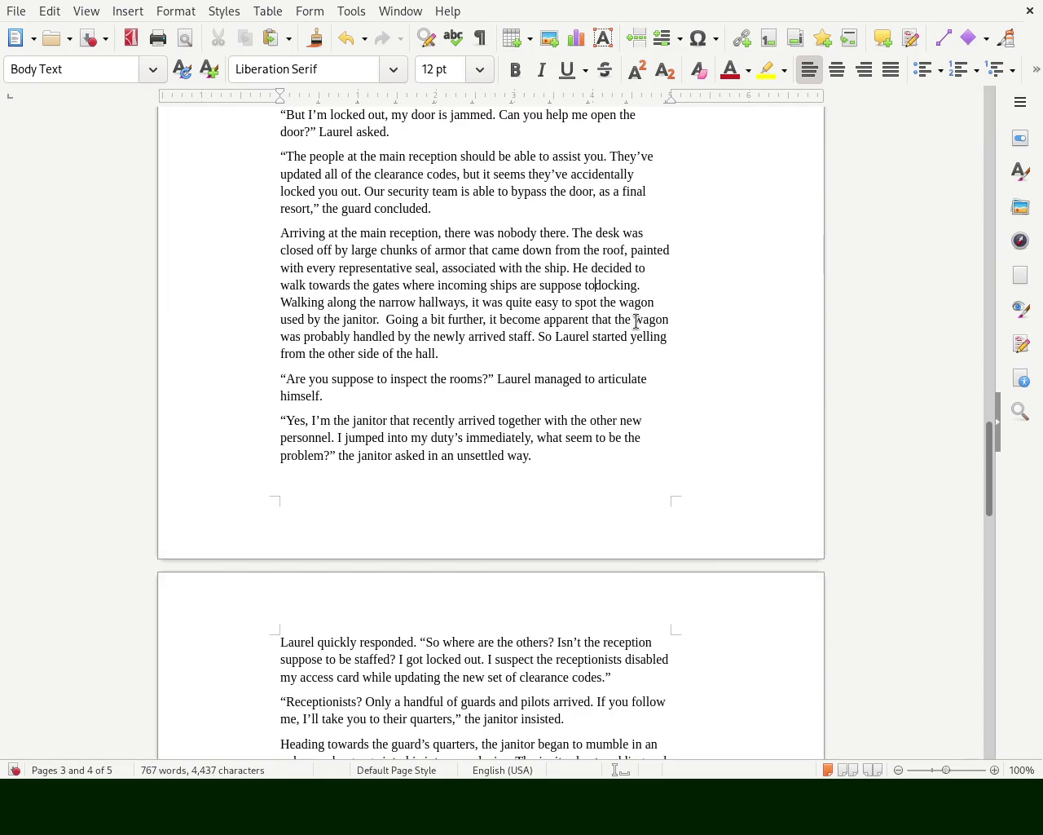
key("Delete")
key("Delete")
key("Delete")
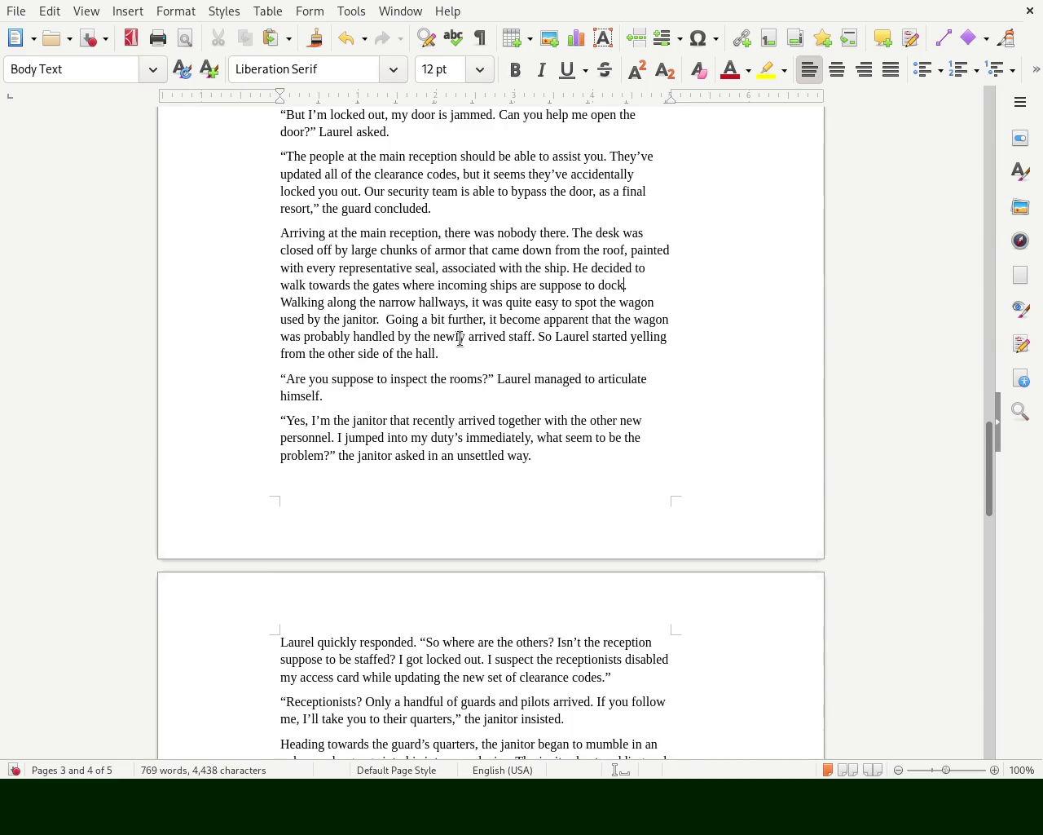
double_click(420, 338)
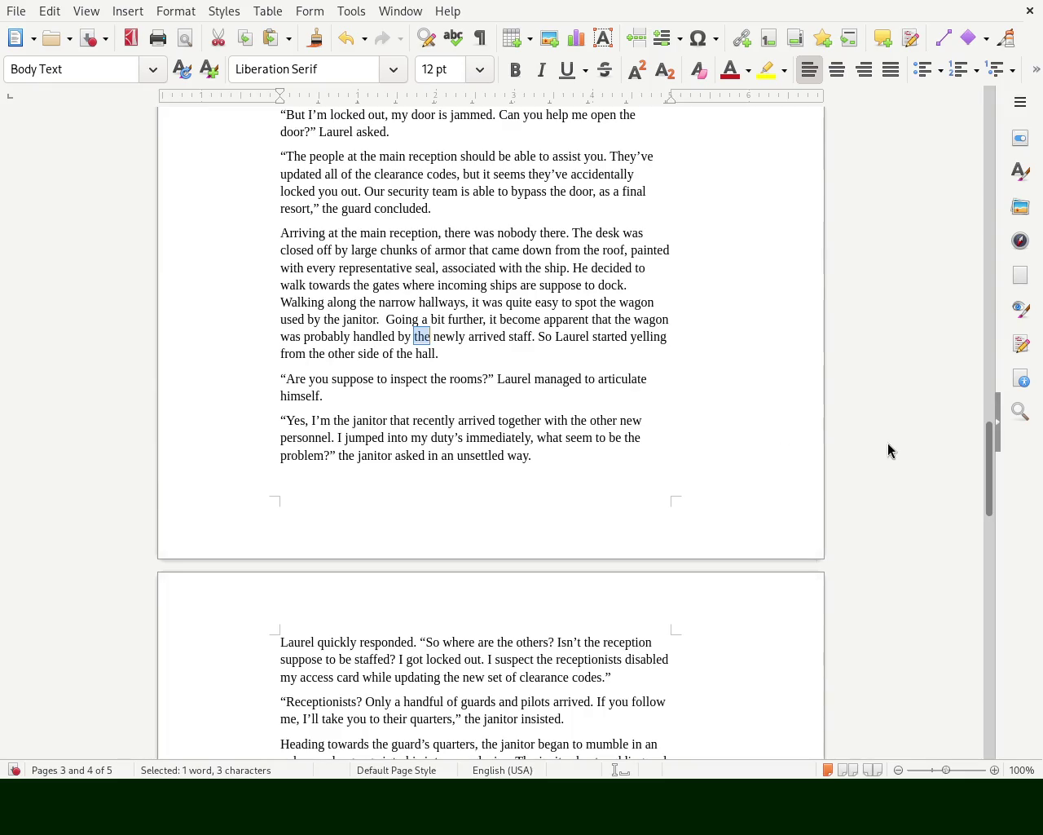
left_click_drag(994, 477, 999, 514)
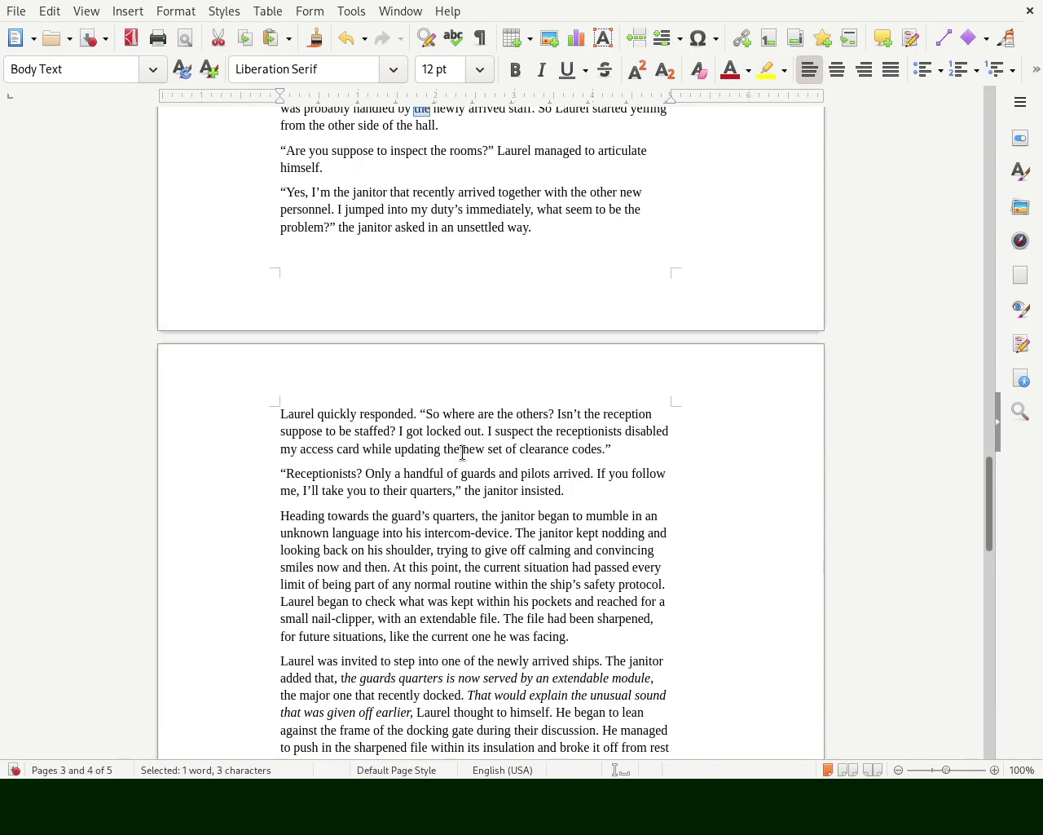
double_click(579, 449)
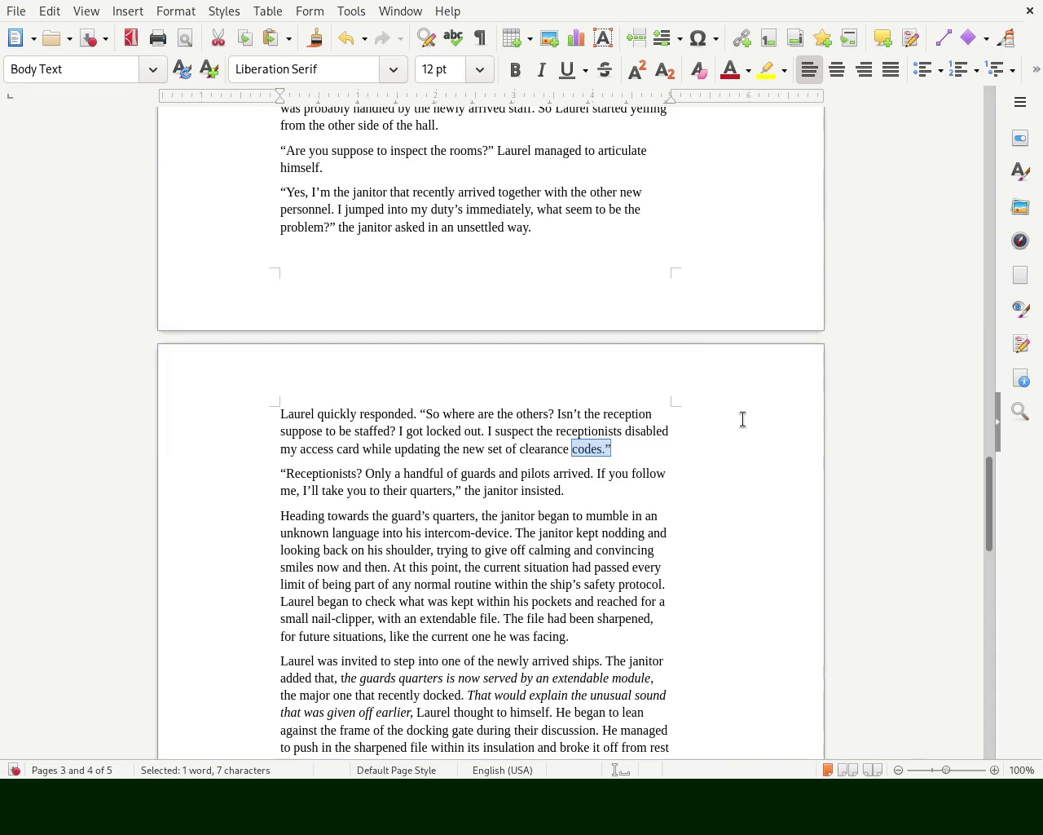
left_click_drag(993, 500, 1021, 412)
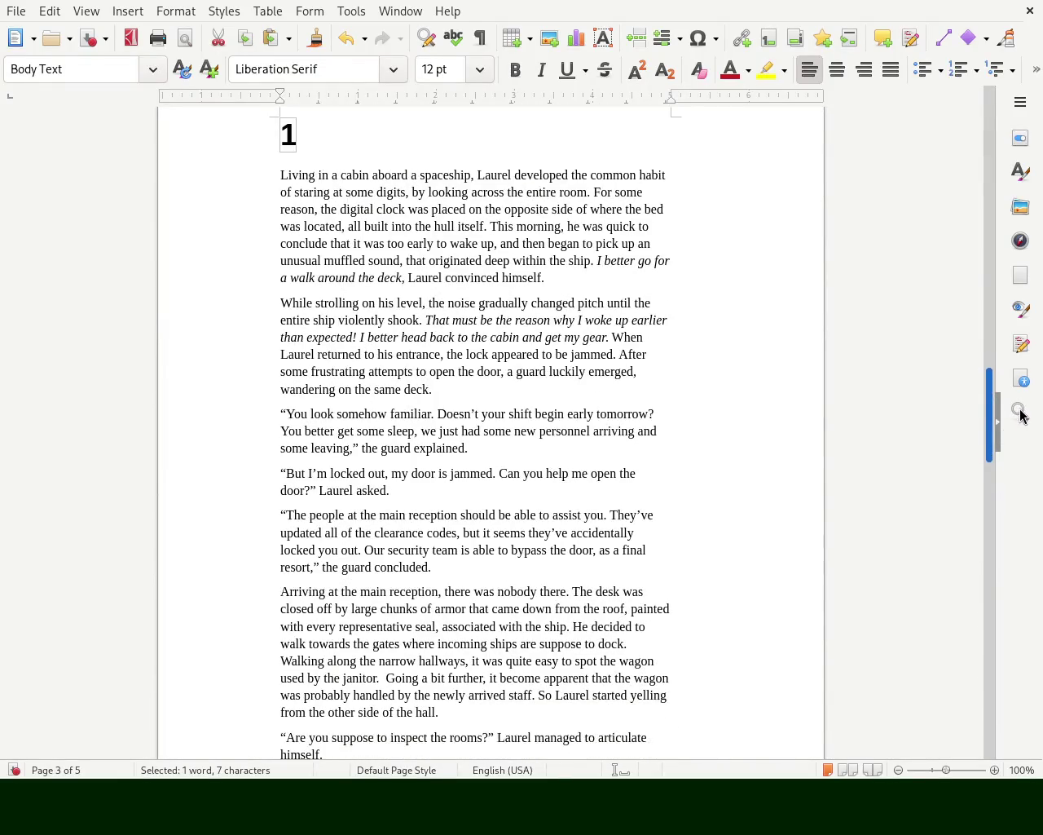
mouse_move(1021, 412)
left_mouse_down()
mouse_move(1025, 430)
mouse_move(1028, 422)
left_mouse_up()
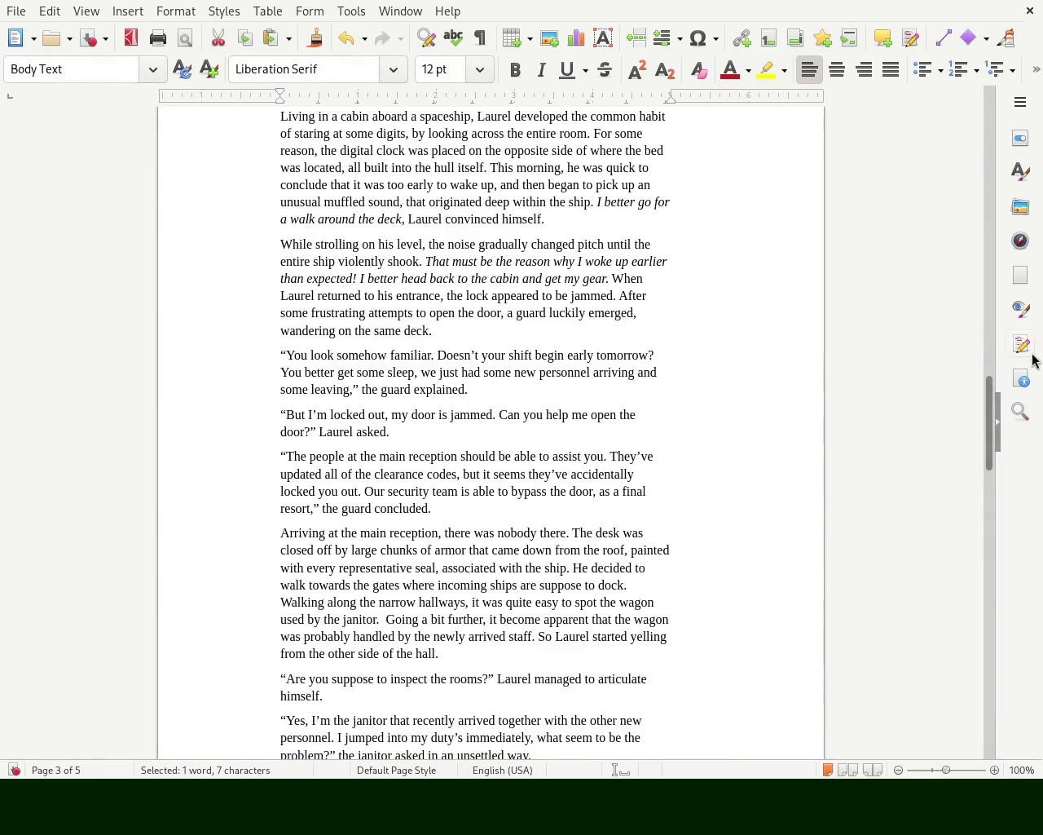
mouse_move(993, 417)
left_mouse_down()
mouse_move(989, 182)
mouse_move(978, 157)
left_mouse_up()
scroll(966, 220, "down", 10)
scroll(946, 342, "down", 5)
scroll(933, 400, "down", 5)
scroll(936, 383, "up", 2)
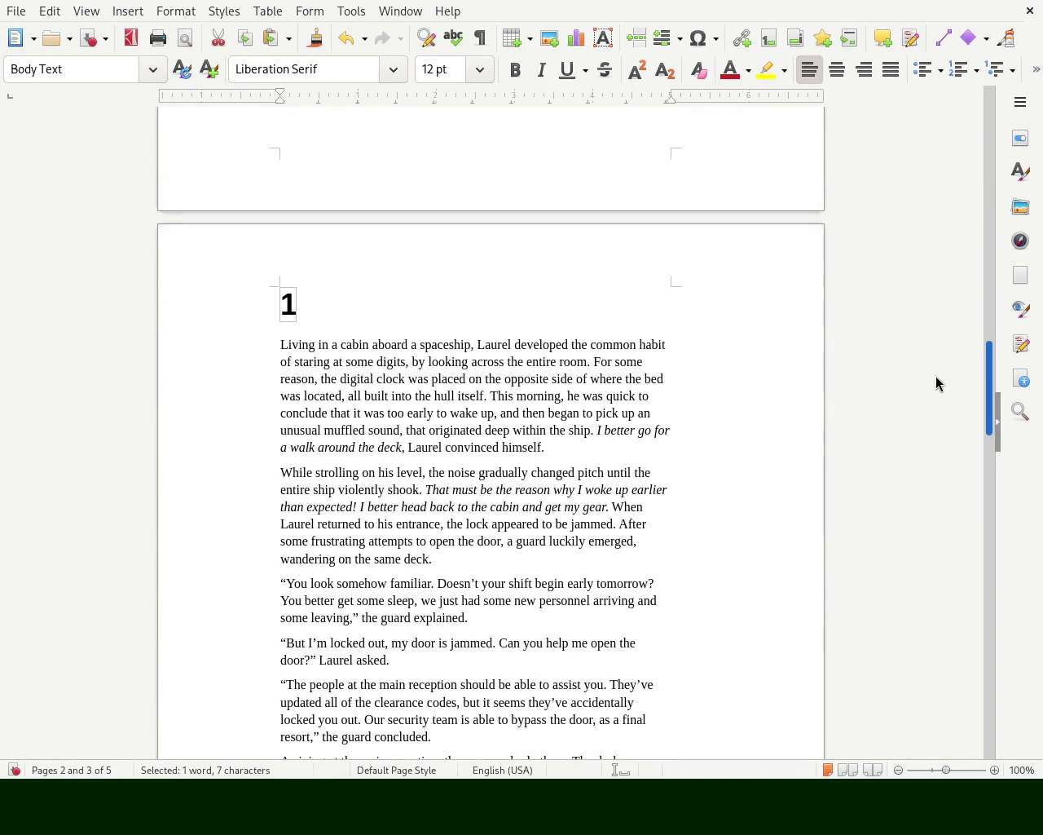
scroll(938, 385, "down", 1)
scroll(933, 407, "down", 5)
scroll(930, 424, "down", 1)
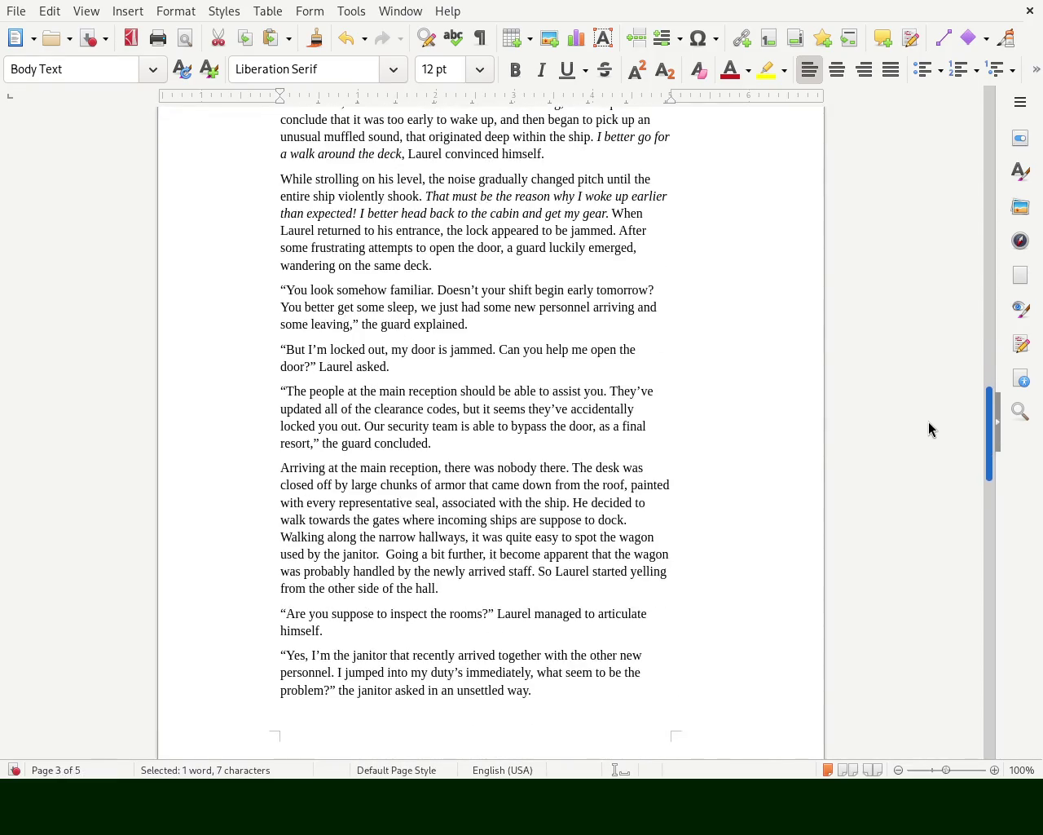
scroll(932, 440, "down", 4)
scroll(936, 469, "down", 5)
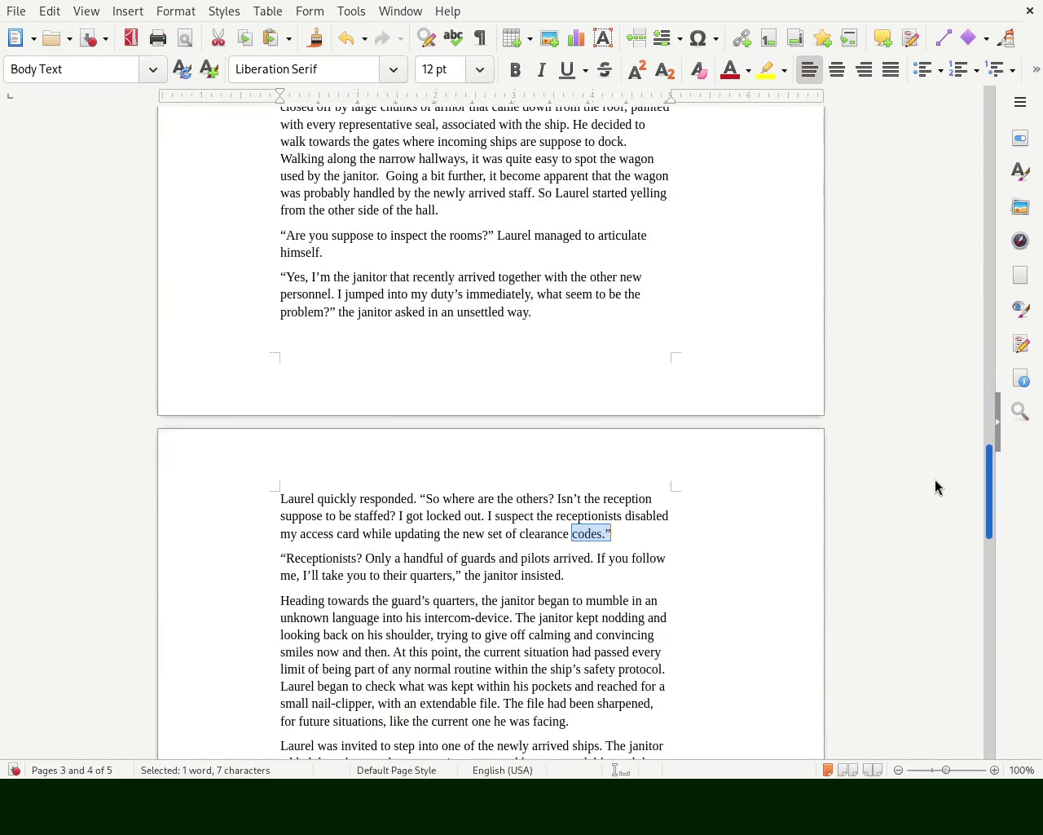
scroll(936, 497, "down", 4)
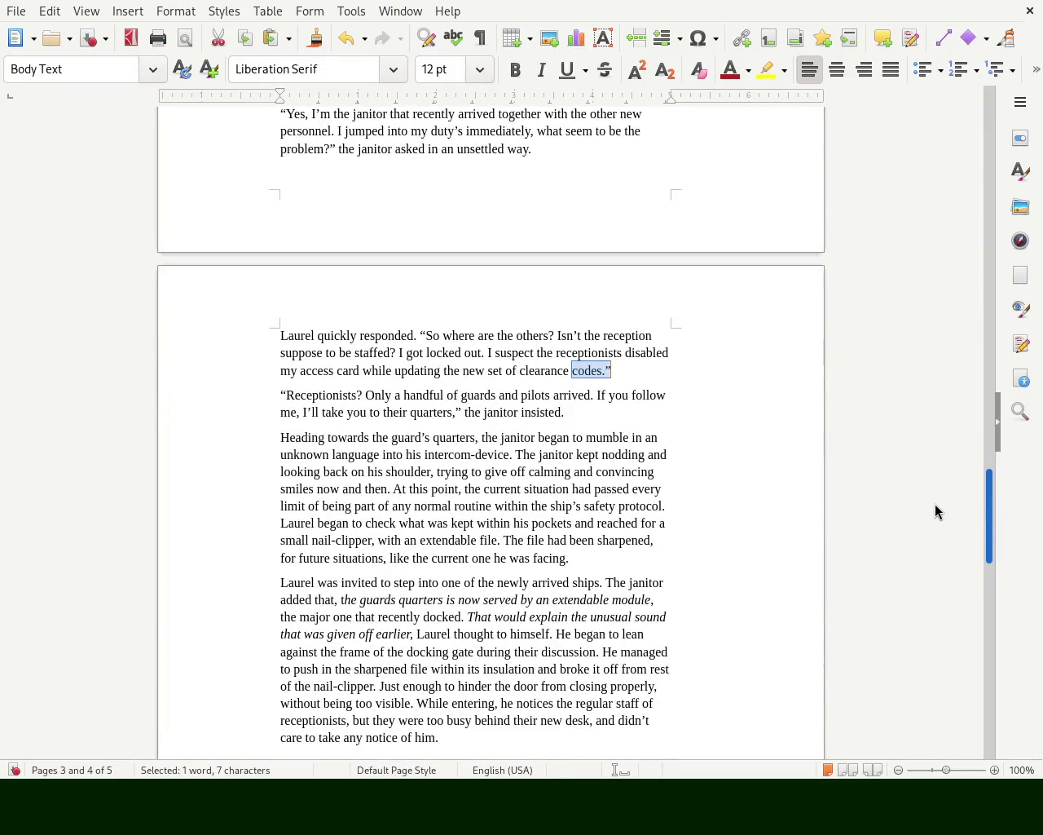
scroll(936, 511, "down", 2)
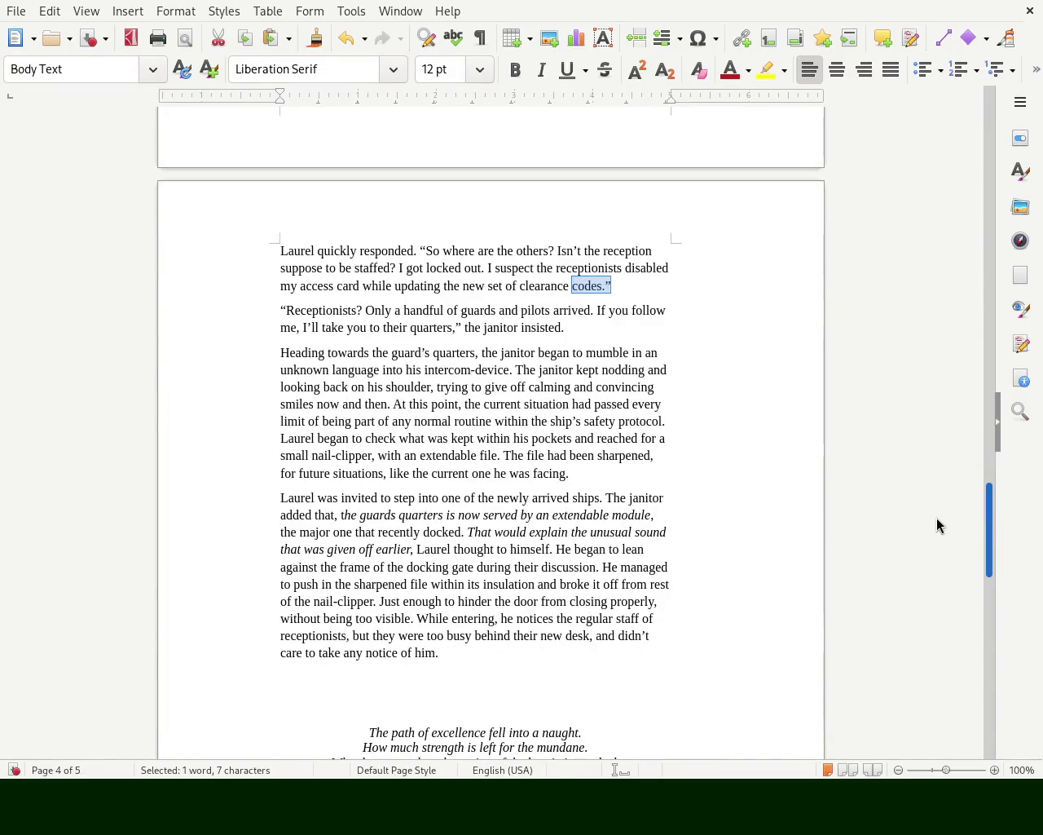
scroll(939, 530, "down", 4)
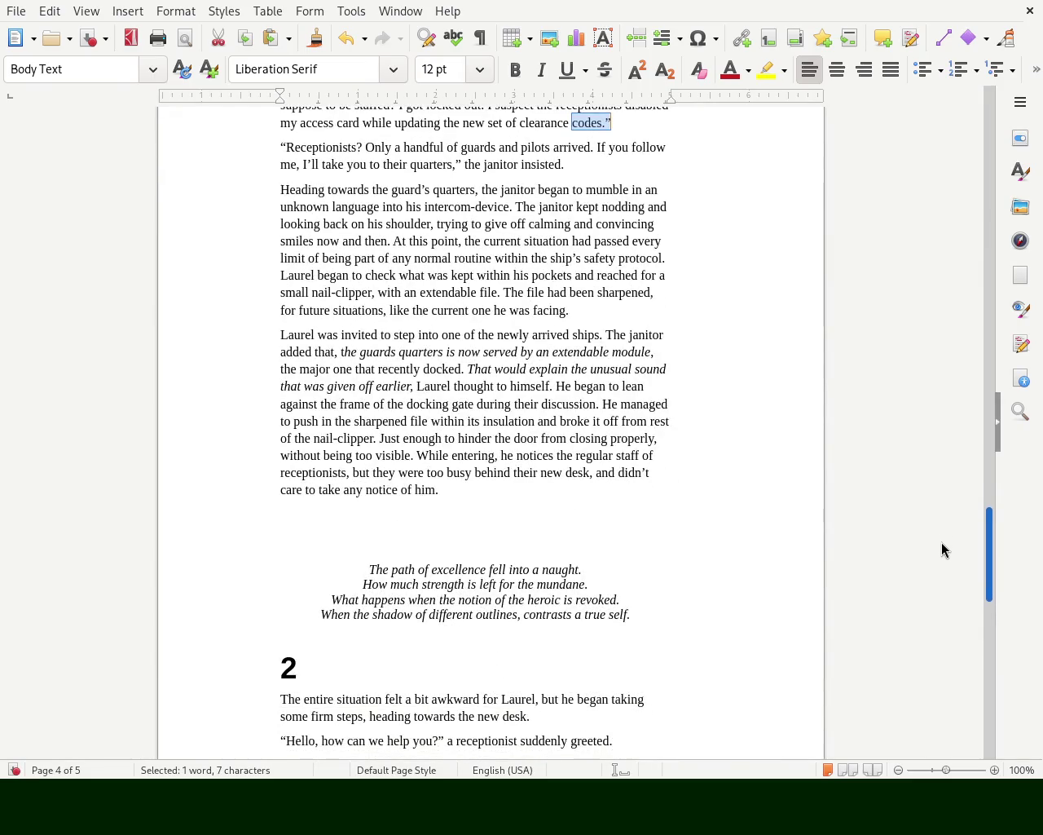
scroll(946, 542, "up", 2)
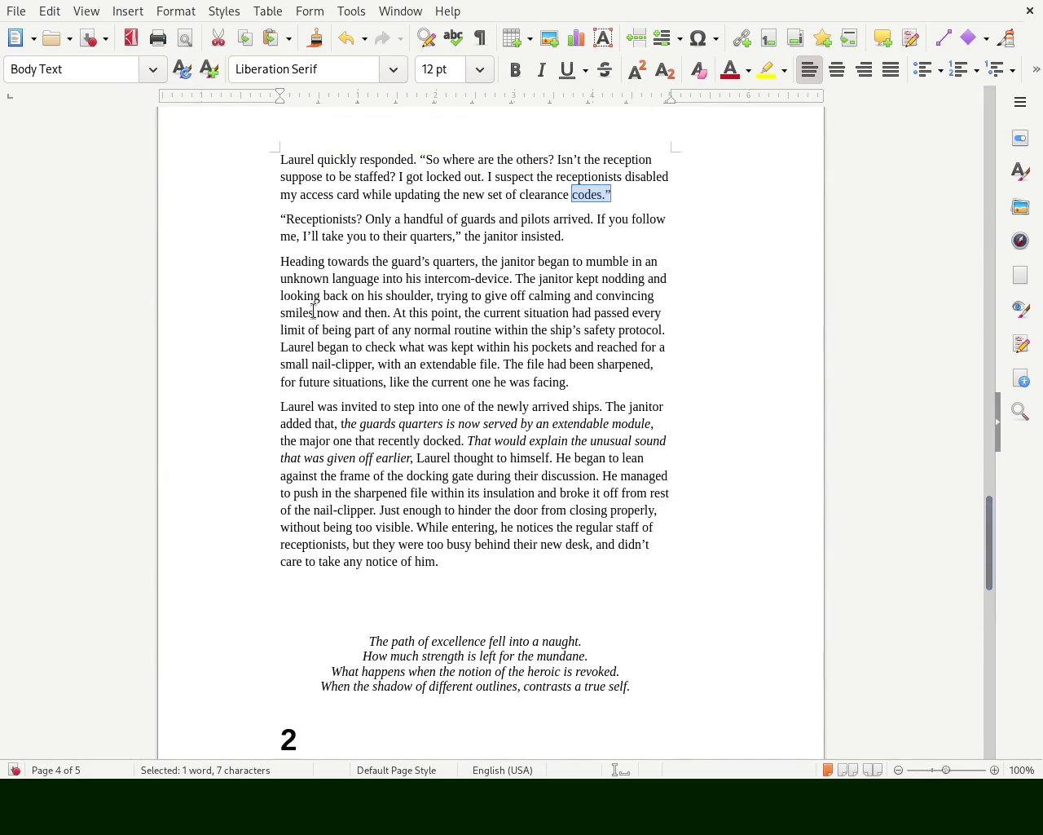
left_click_drag(280, 261, 562, 380)
mouse_move(277, 405)
left_mouse_down()
mouse_move(634, 522)
mouse_move(671, 555)
left_mouse_up()
left_click(503, 576)
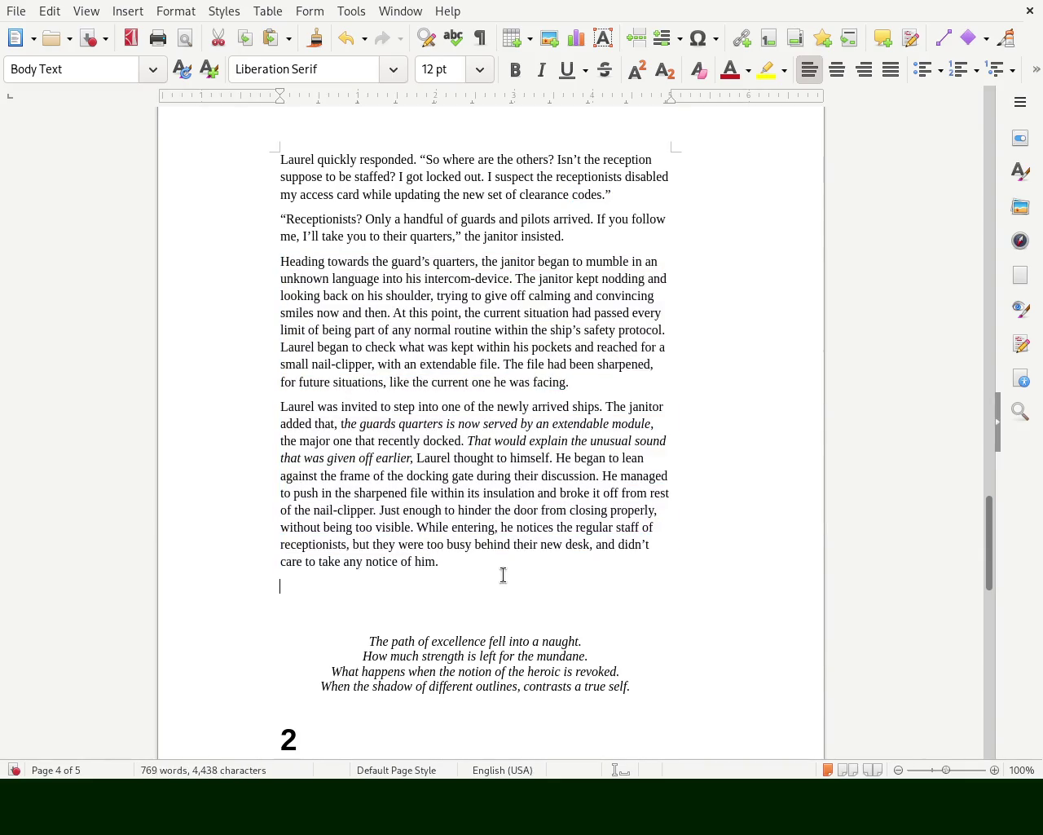
mouse_move(989, 562)
left_mouse_down()
mouse_move(973, 123)
mouse_move(957, 261)
mouse_move(955, 457)
mouse_move(959, 420)
mouse_move(939, 442)
left_mouse_up()
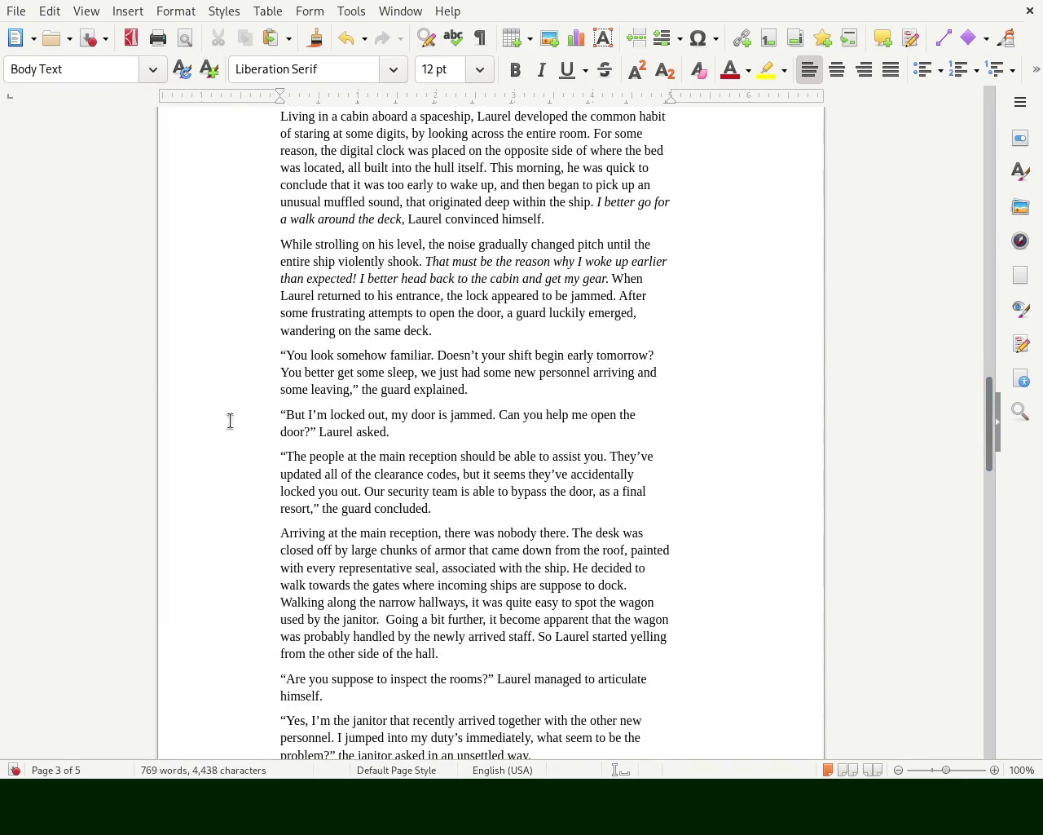
left_click_drag(403, 431, 285, 412)
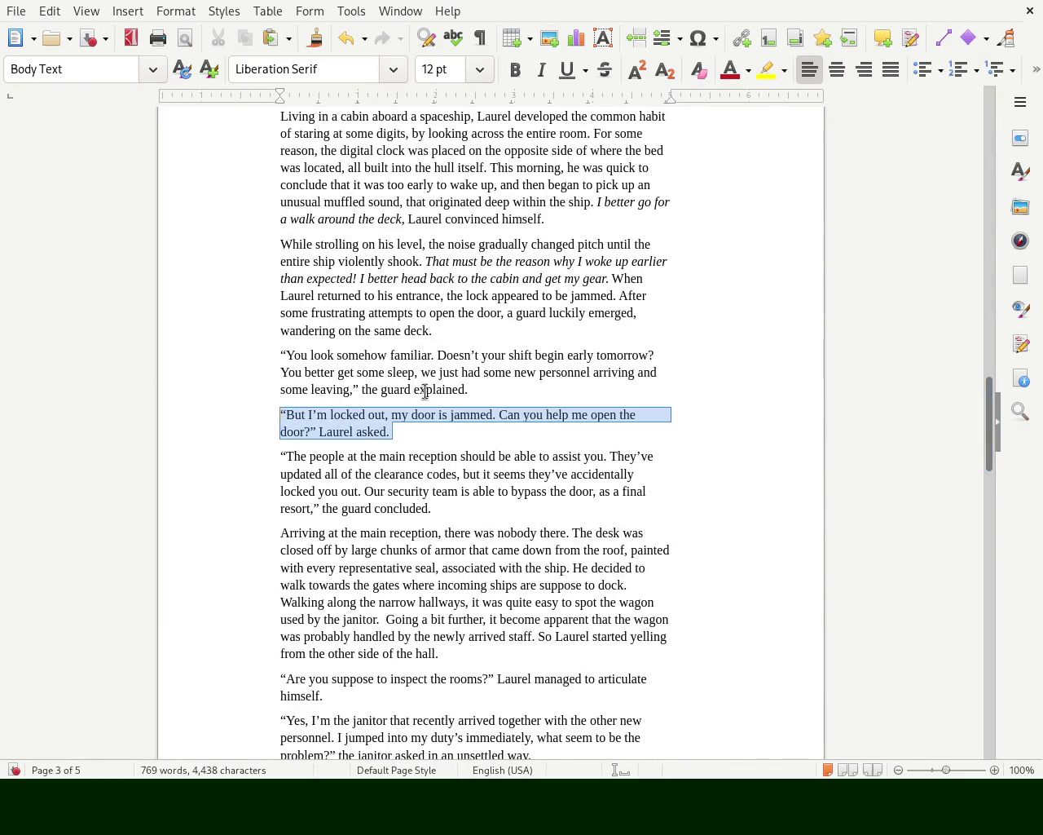
left_click(484, 390)
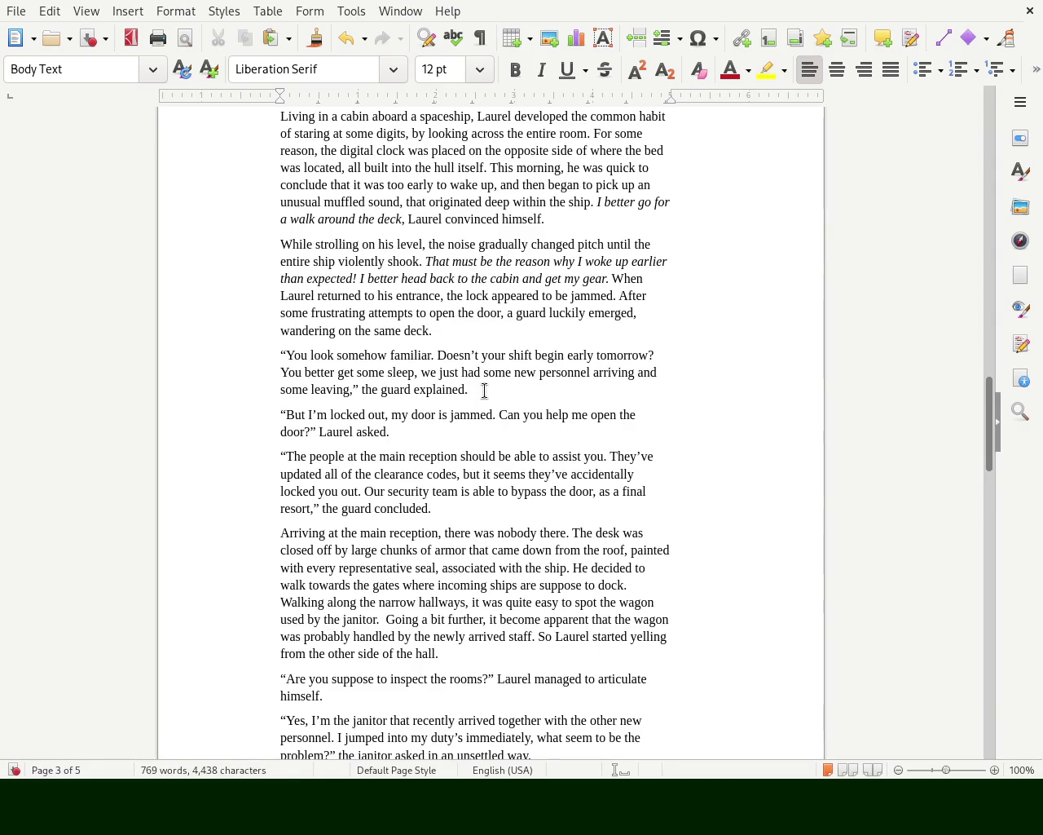
left_click_drag(486, 393, 256, 354)
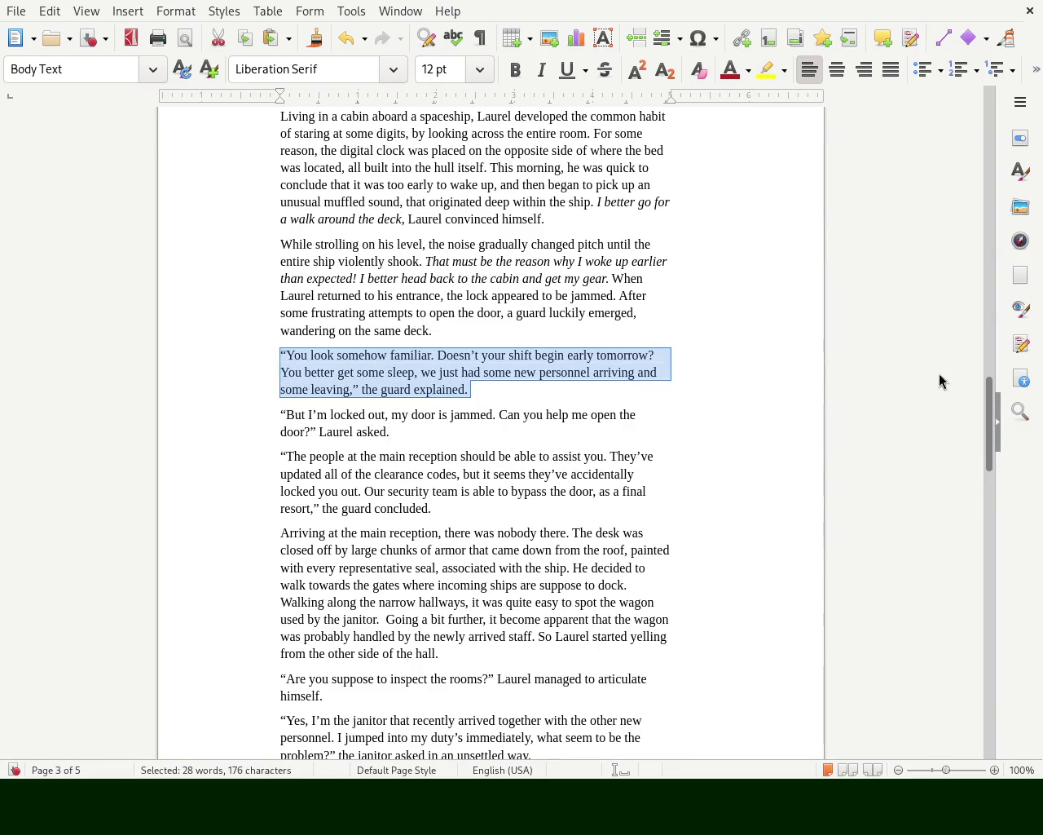
mouse_move(992, 425)
left_mouse_down()
mouse_move(983, 113)
mouse_move(974, 292)
mouse_move(1002, 435)
mouse_move(977, 547)
mouse_move(981, 610)
left_mouse_up()
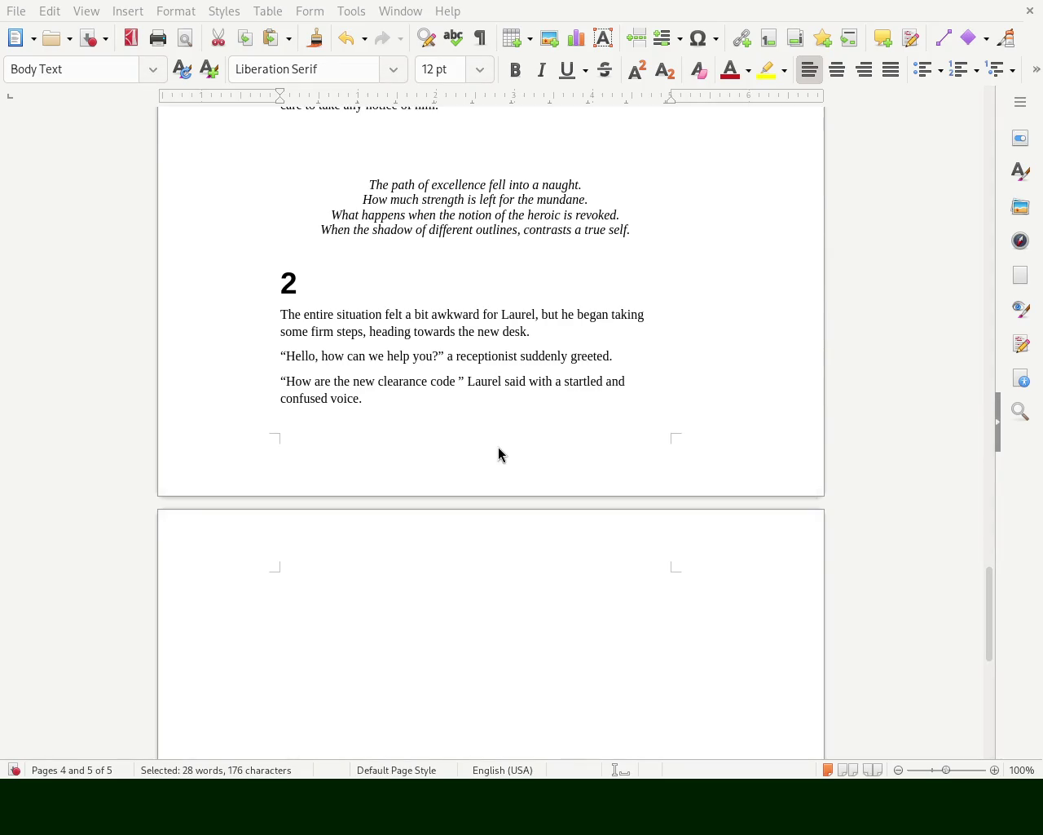
left_click_drag(993, 617, 1002, 476)
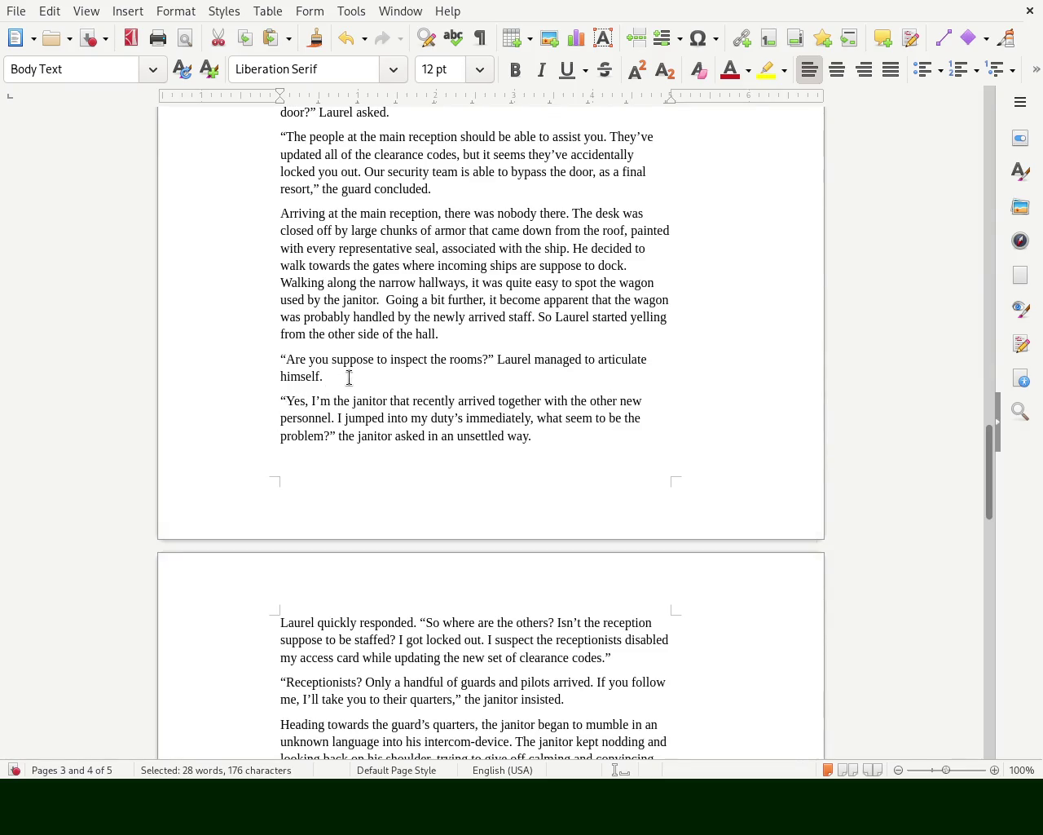
triple_click(253, 353)
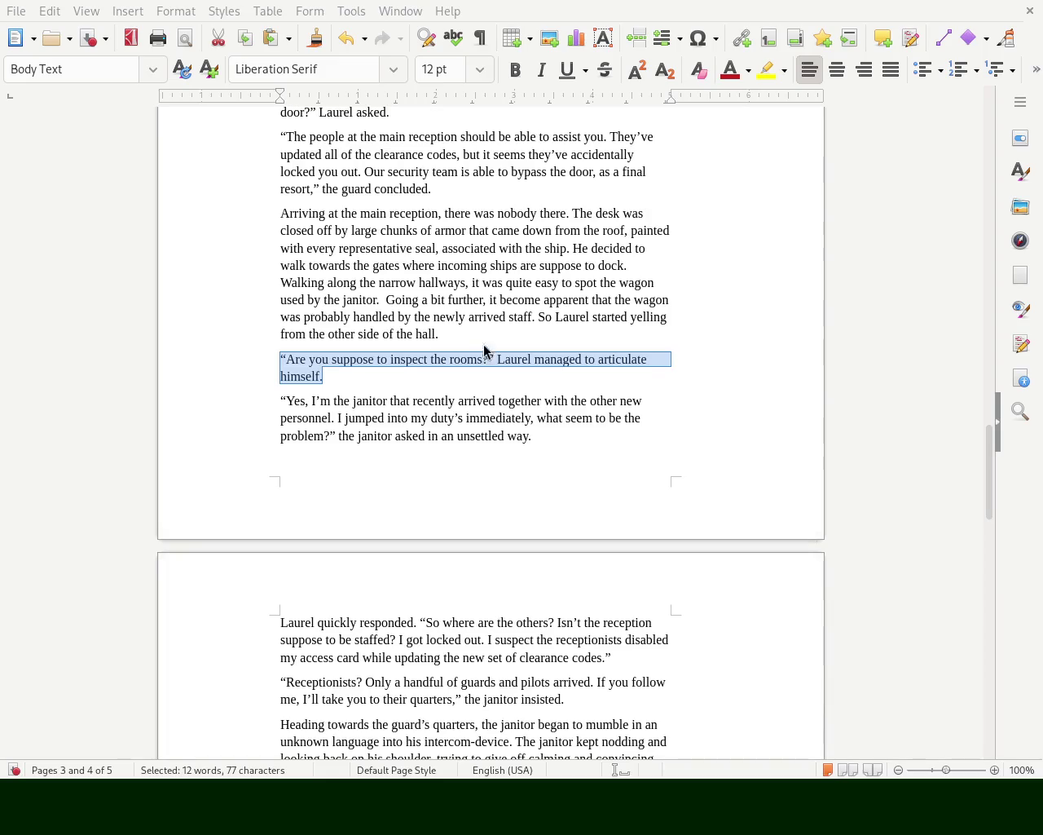
mouse_move(985, 489)
left_mouse_down()
mouse_move(988, 383)
mouse_move(946, 158)
mouse_move(951, 343)
mouse_move(918, 431)
left_mouse_up()
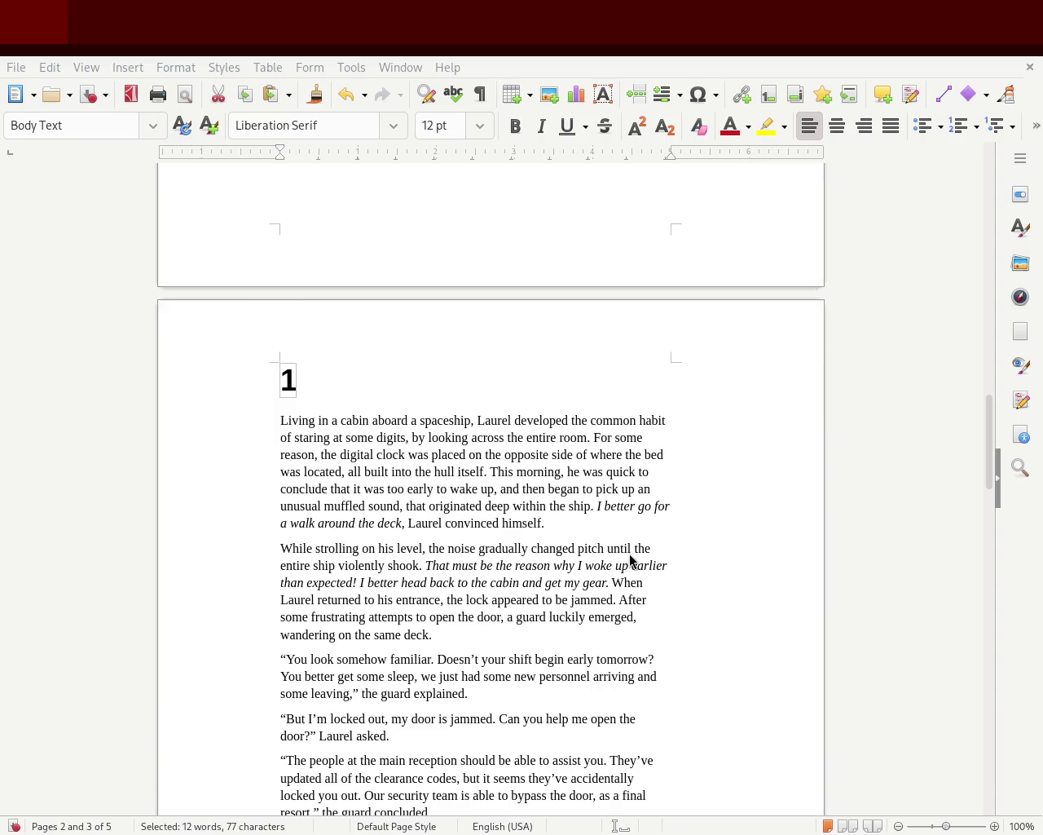
Bring Liferea forward and open the 2026-01-14 House of Lords debates item in Firefox
key("alt+Tab")
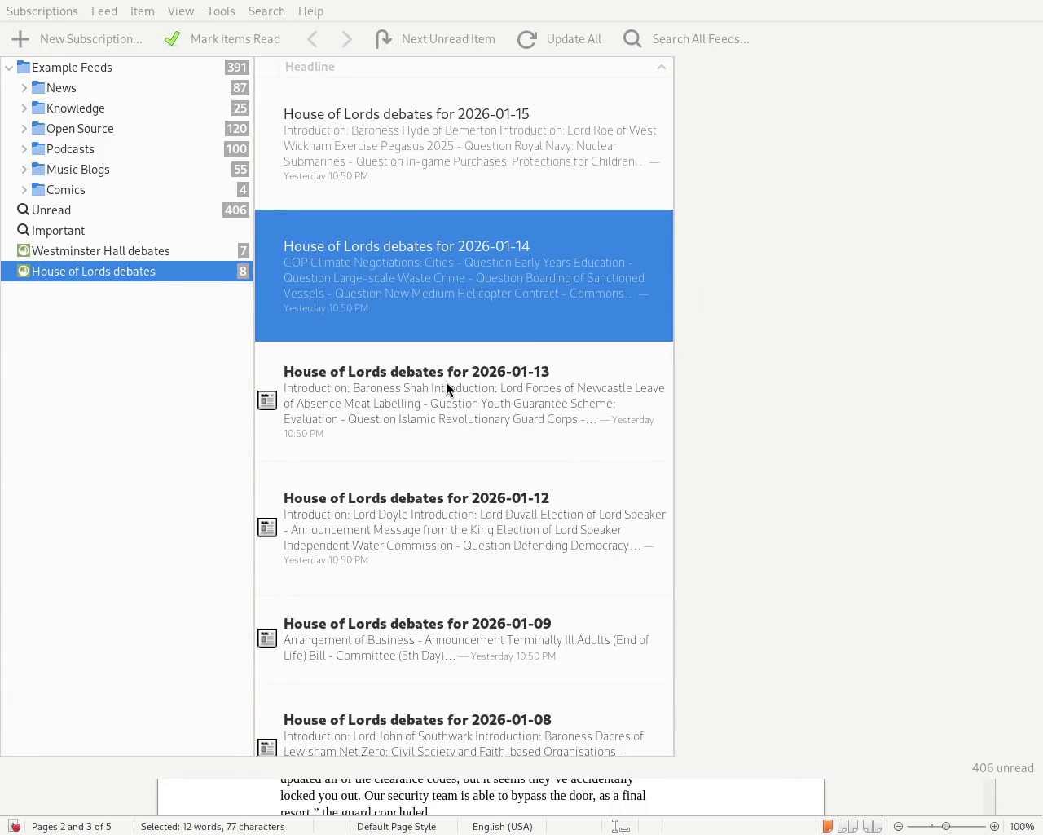
key("Return")
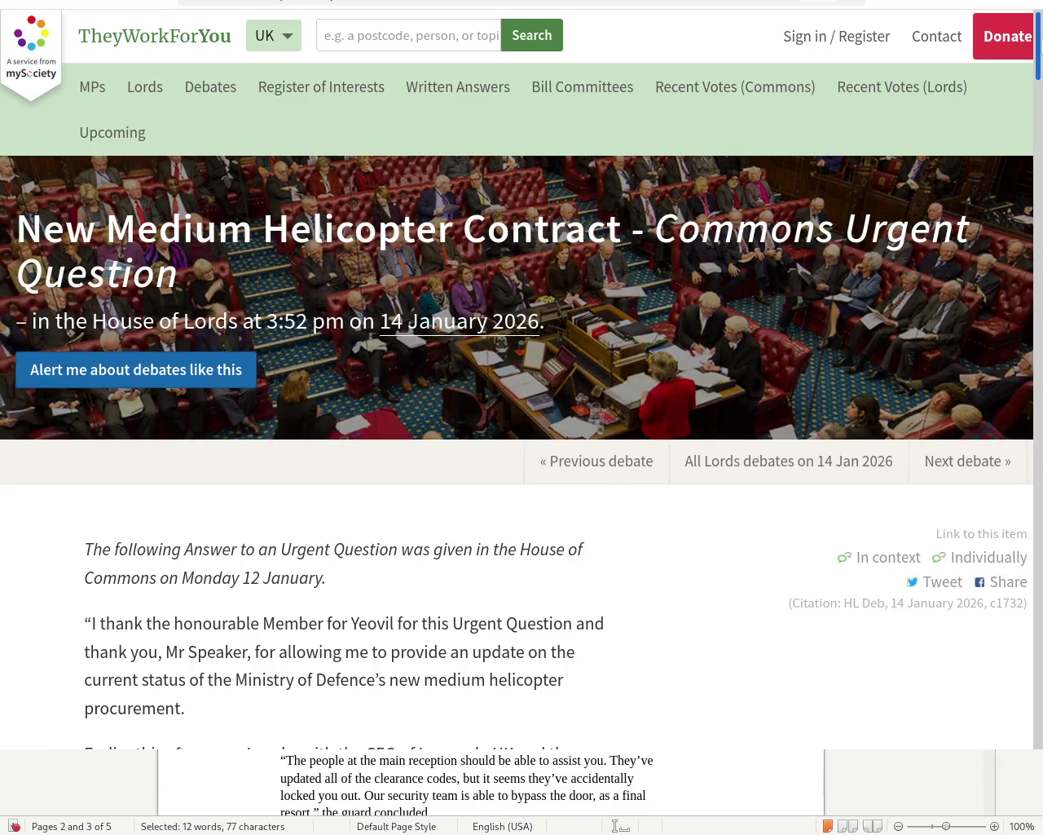
scroll(1040, 47, "down", 1)
left_click_drag(1040, 48, 1041, 65)
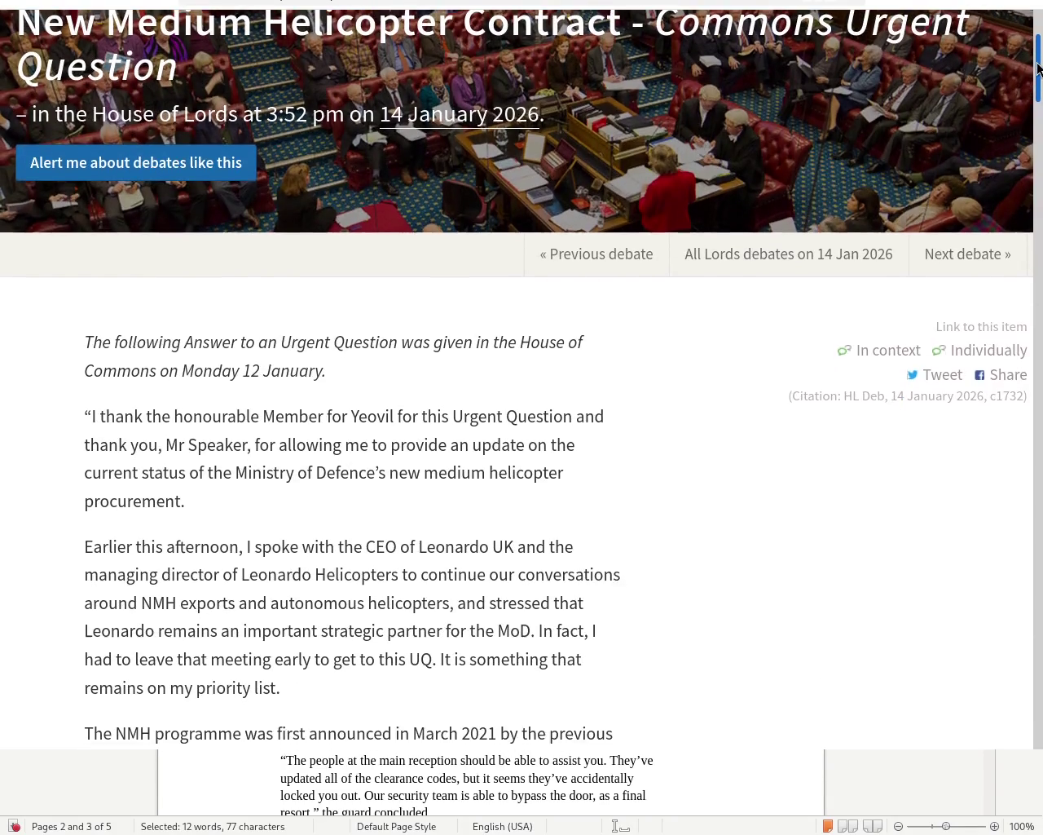
left_click_drag(1040, 65, 1040, 49)
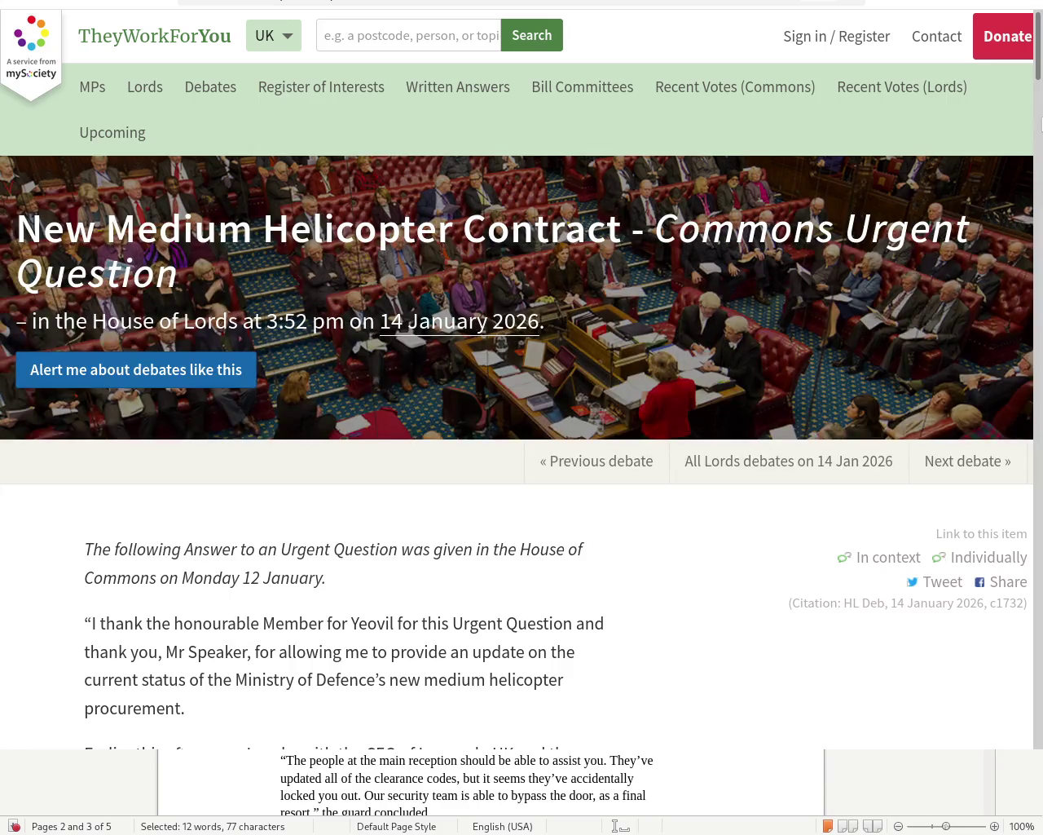
left_click_drag(1036, 62, 1032, 87)
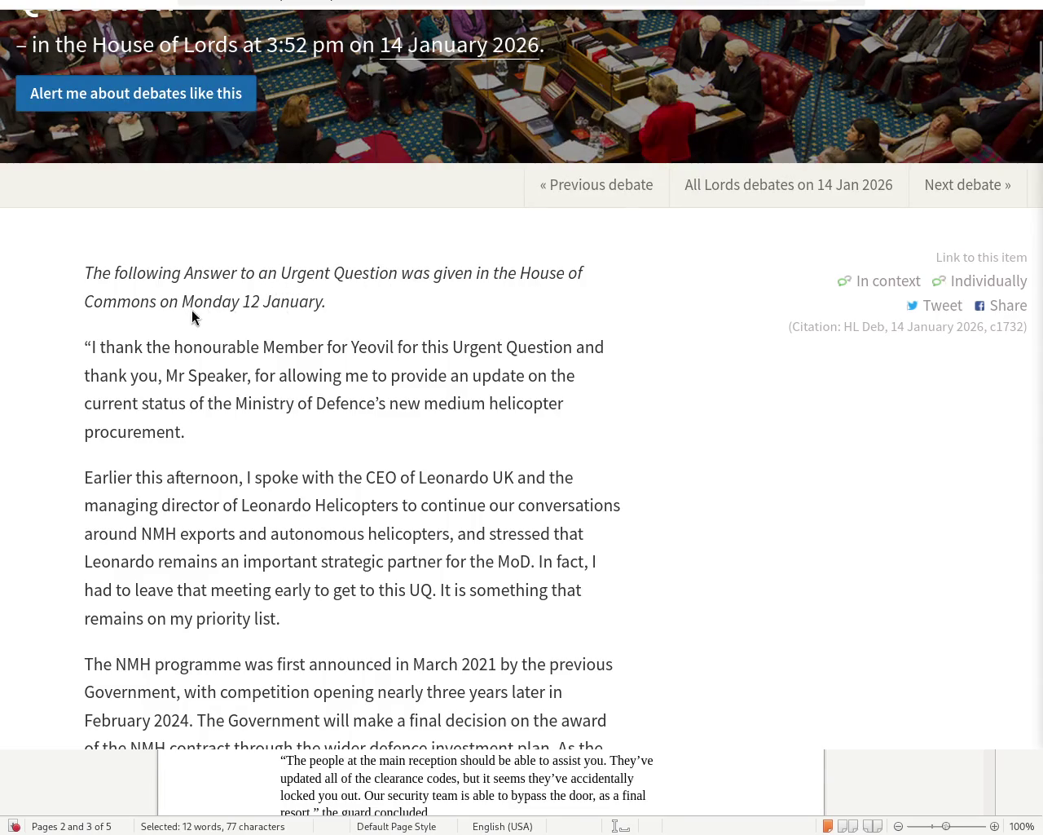
left_click_drag(172, 307, 346, 313)
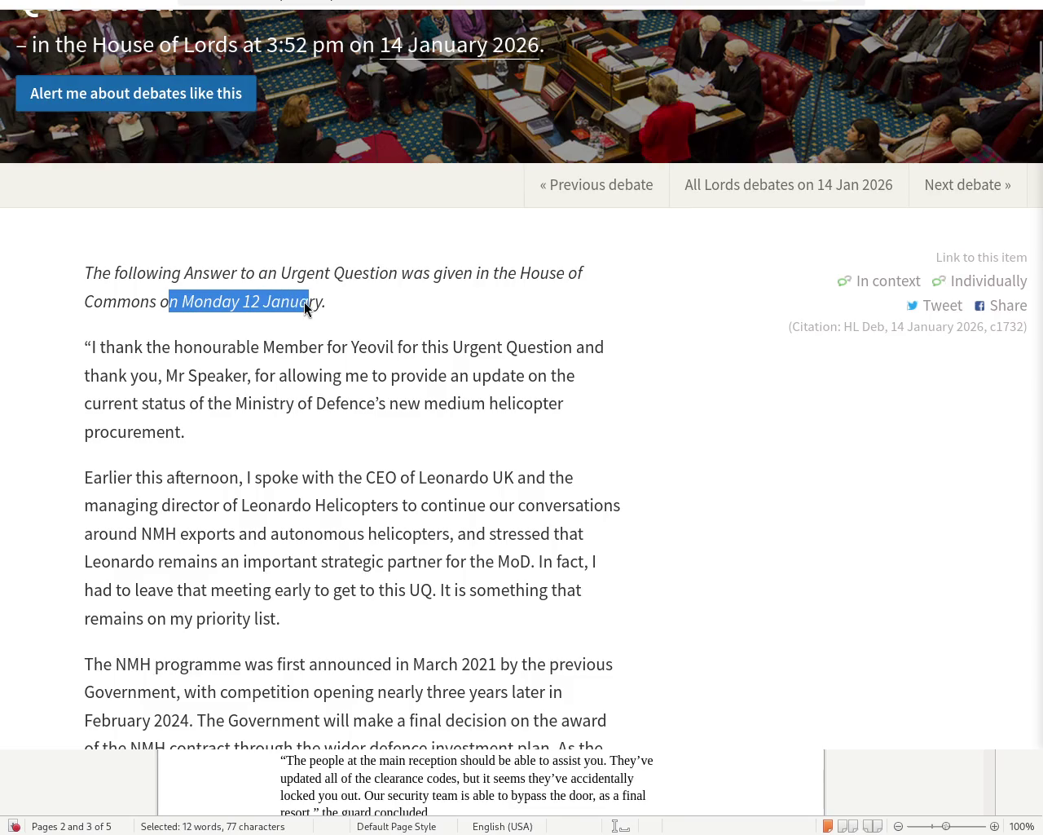
left_click(349, 309)
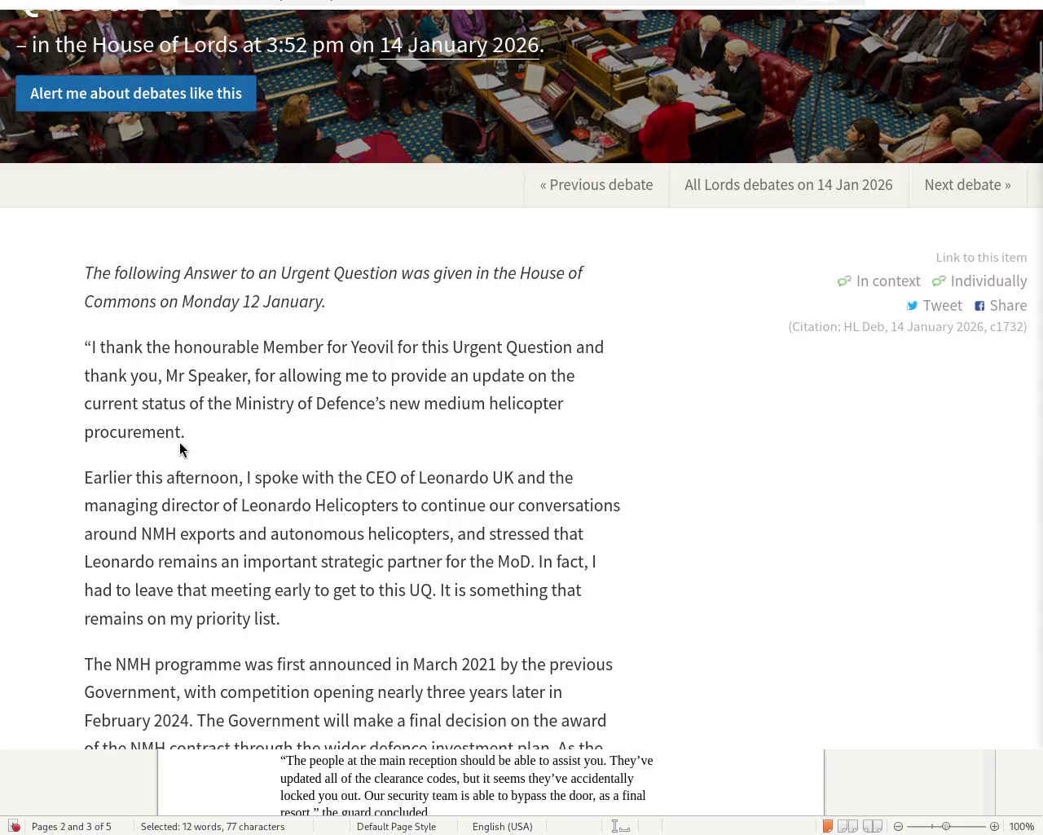
double_click(144, 437)
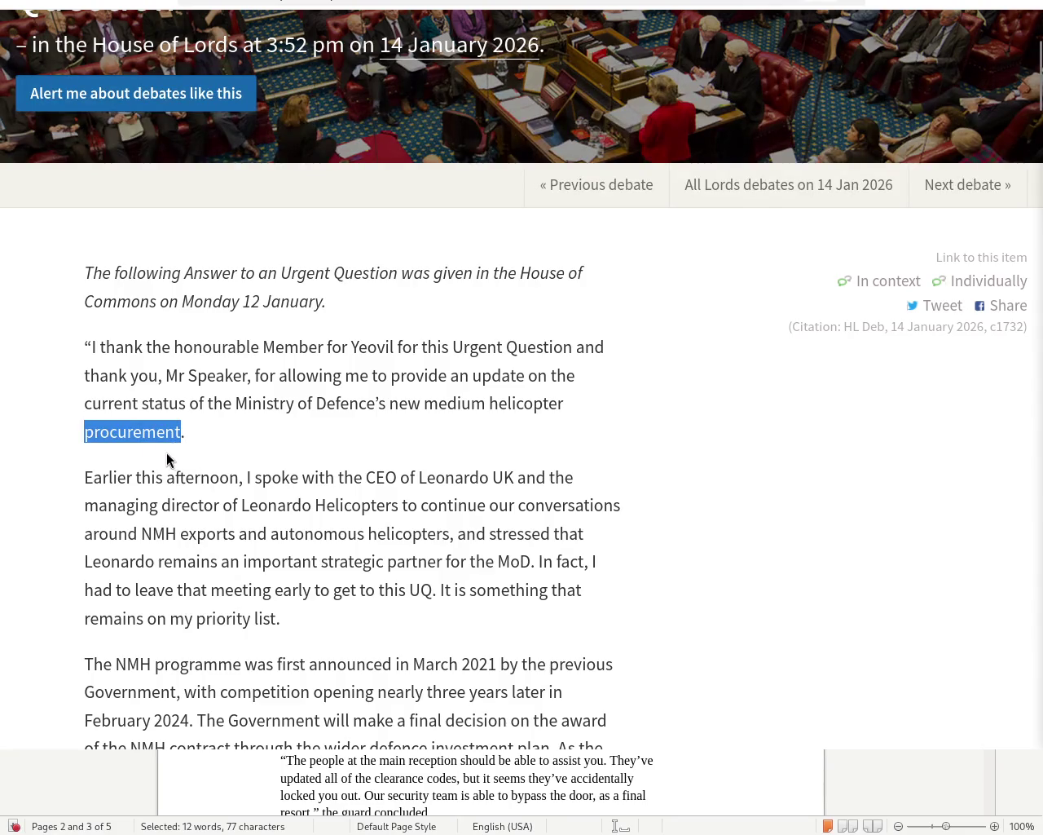
key("alt+Tab")
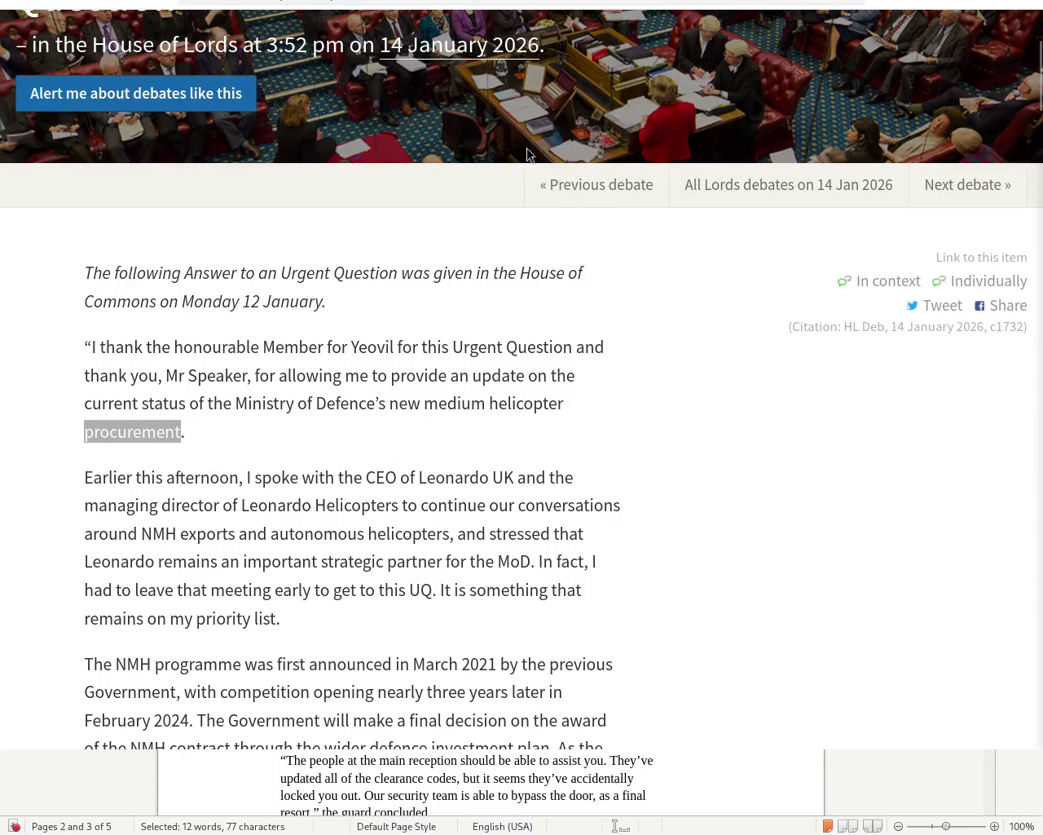
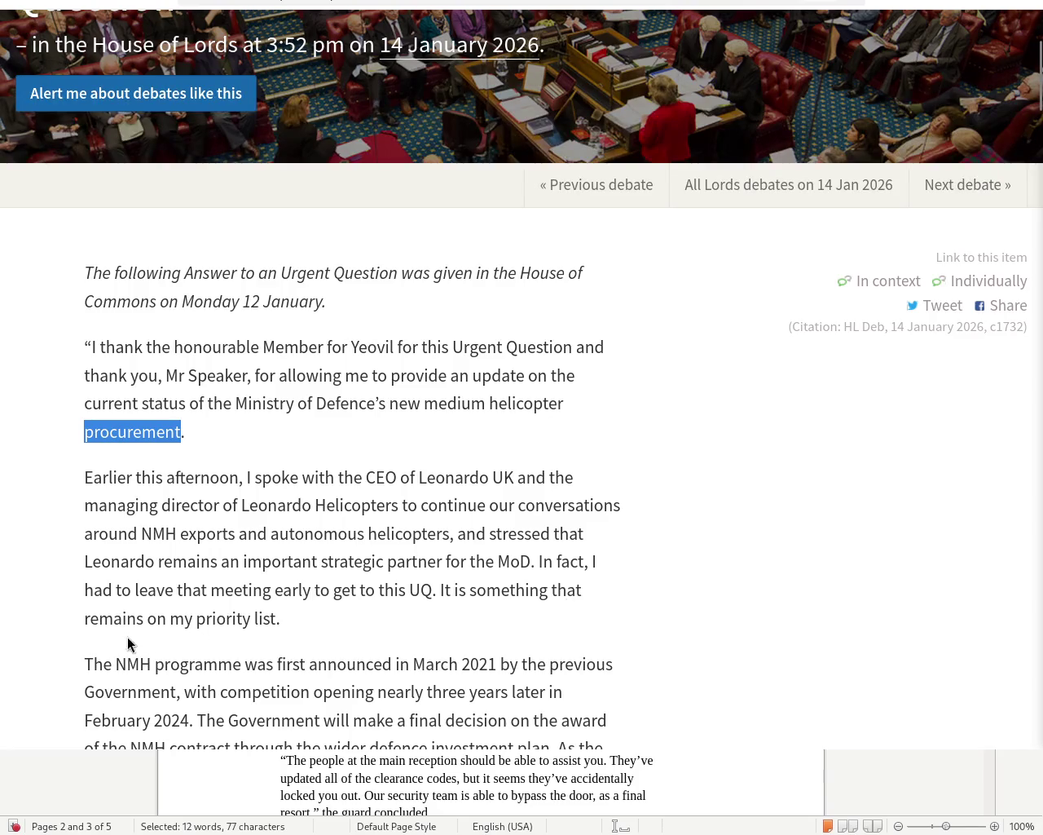
Highlight 'priority list' in the minister's statement, then move down to the first Yeovil helicopter question
left_click_drag(196, 619, 296, 629)
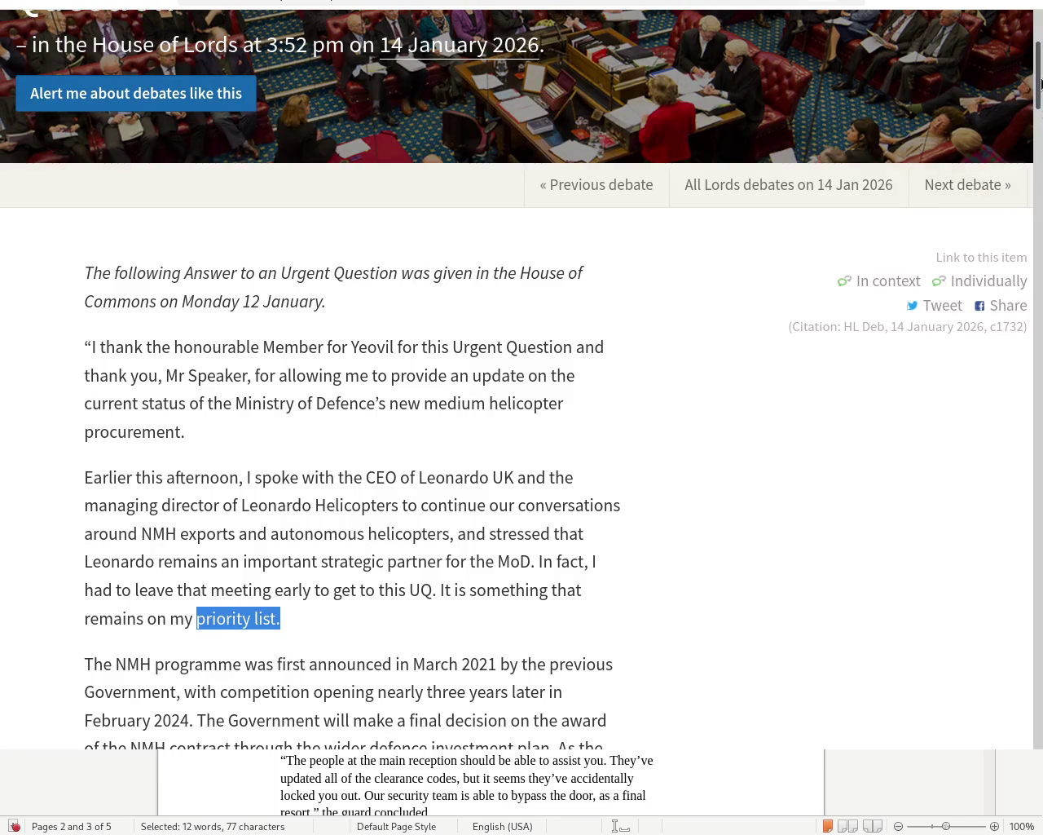
mouse_move(1040, 84)
left_mouse_down()
mouse_move(1040, 59)
mouse_move(1041, 128)
left_mouse_up()
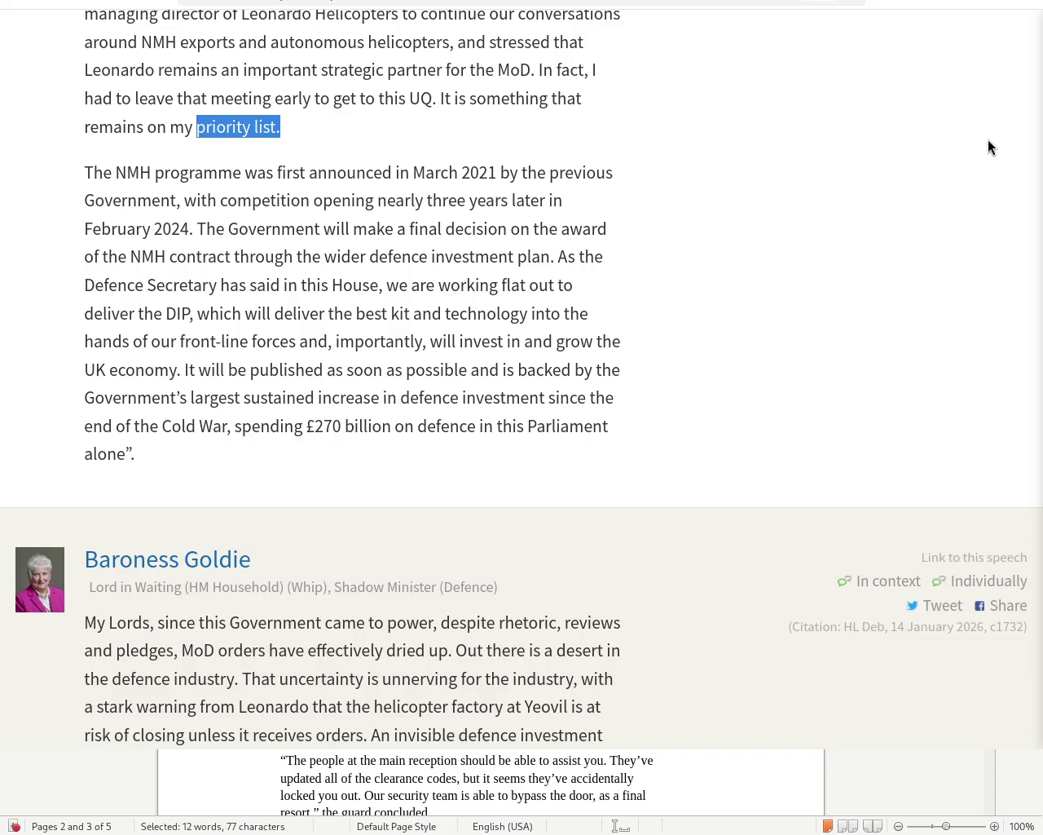
scroll(517, 374, "down", 3)
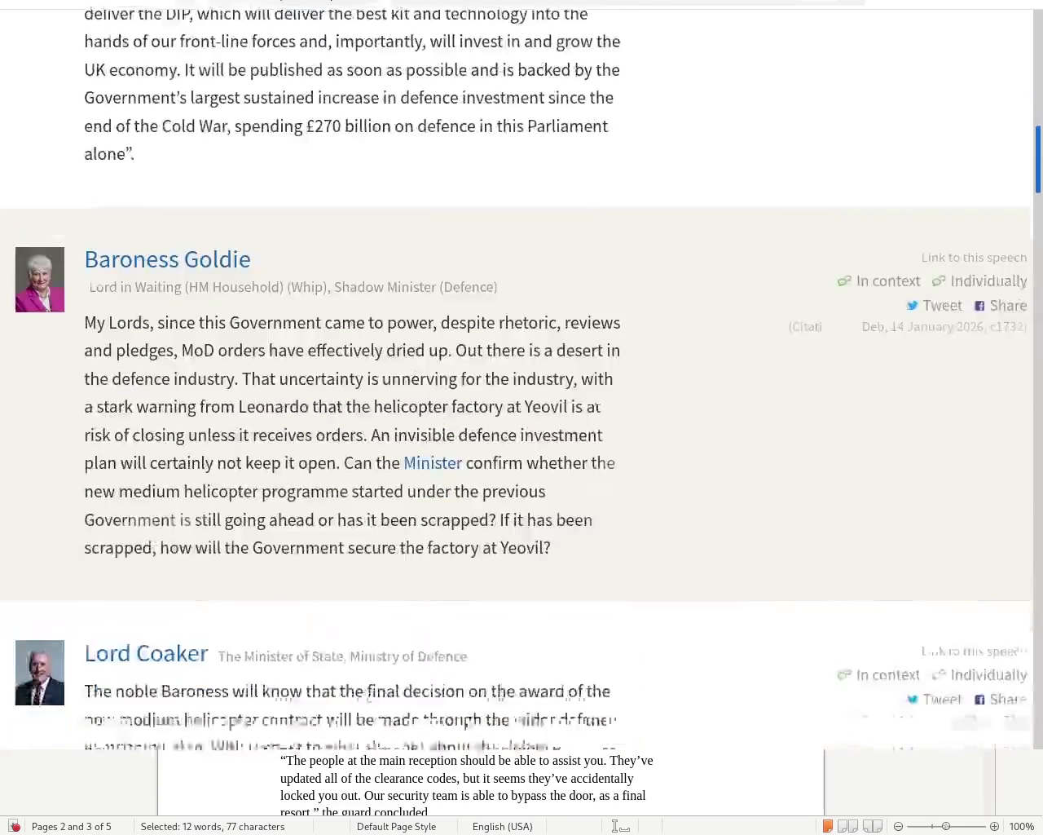
Scroll the debate until the Minister of State's full reply on the helicopter contract is visible
scroll(517, 374, "down", 3)
scroll(517, 374, "up", 1)
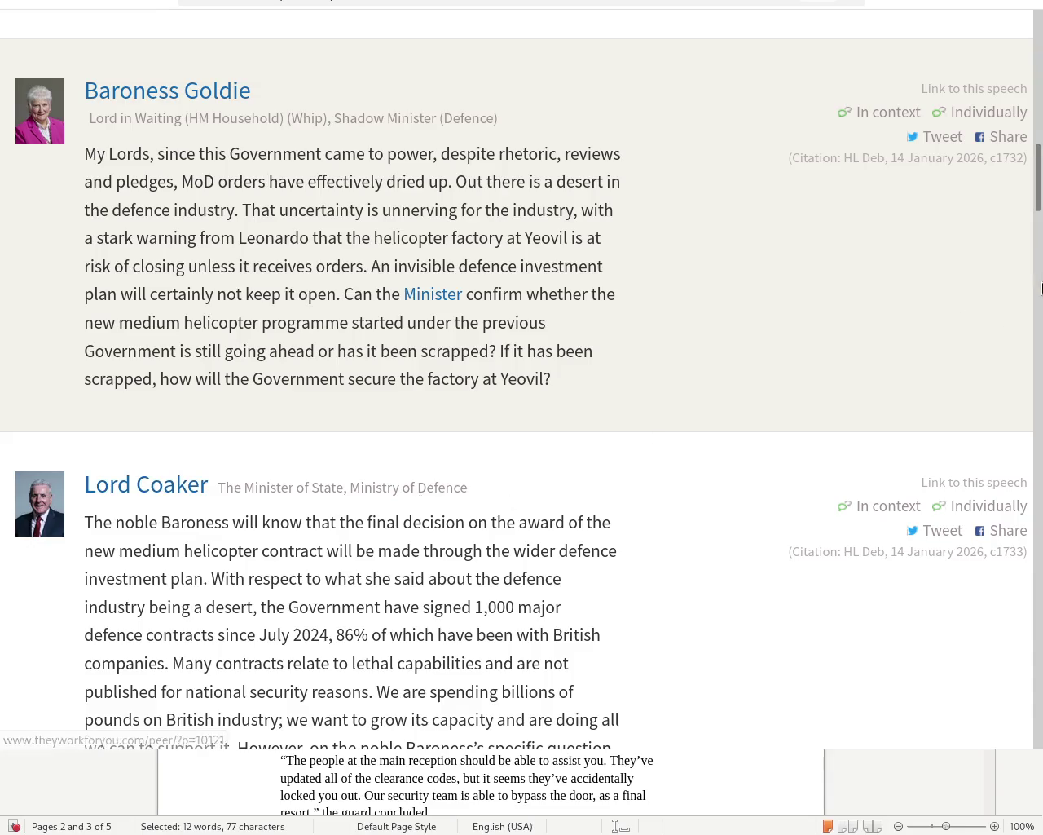
left_click_drag(1039, 159, 1039, 172)
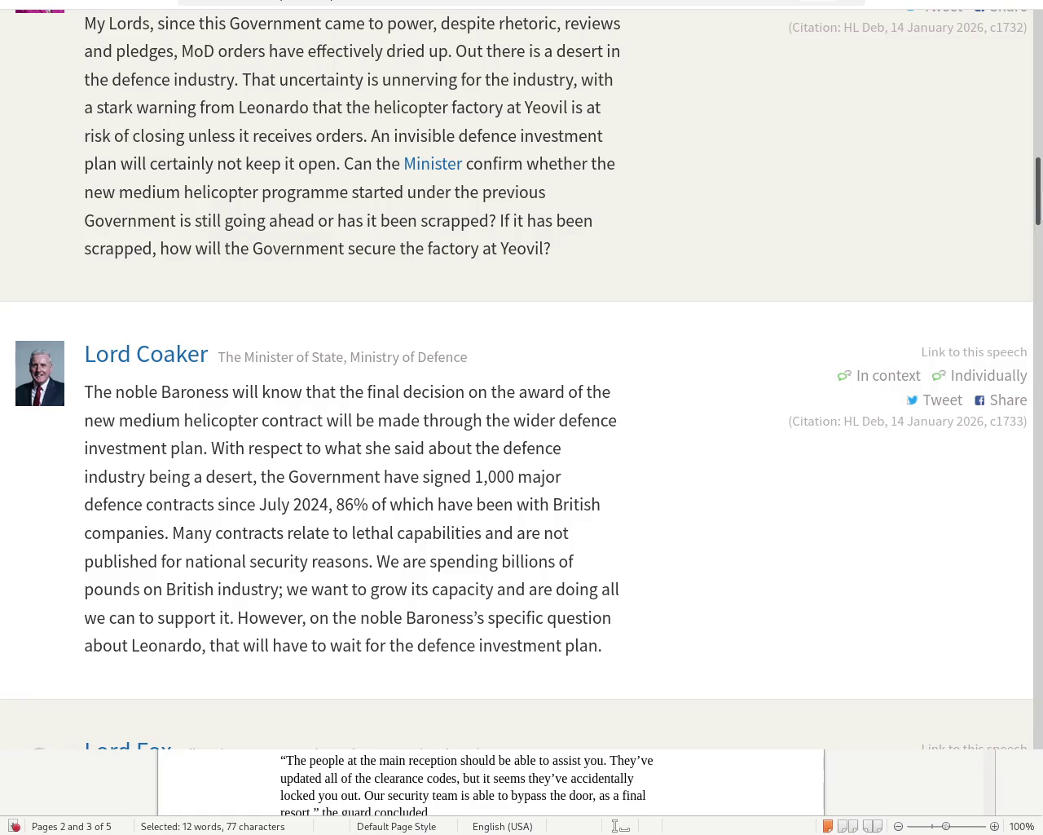
scroll(1039, 231, "down", 3)
Scroll down to the Liberal Democrat question on 3,300 Yeovil jobs and Westland's future
scroll(1039, 231, "down", 5)
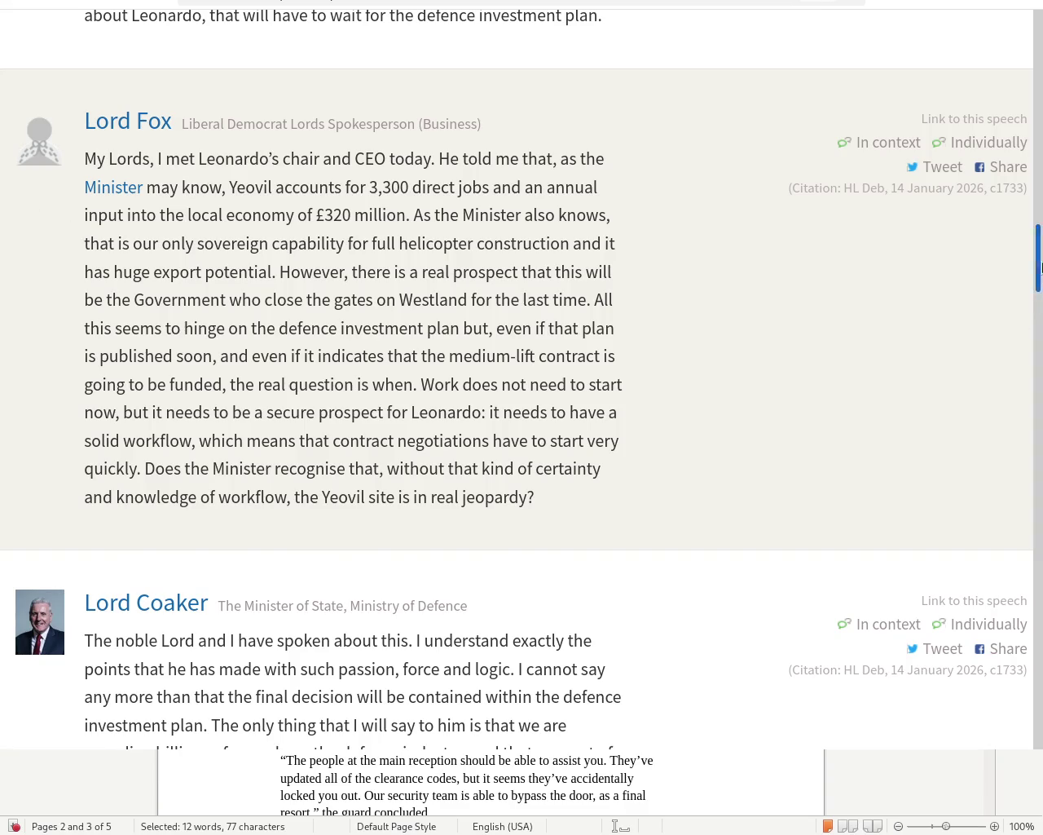
Scroll down to the Minister's reply citing CDEL rising from £22.7 billion to £31.5 billion
scroll(1039, 298, "down", 5)
scroll(1041, 306, "down", 1)
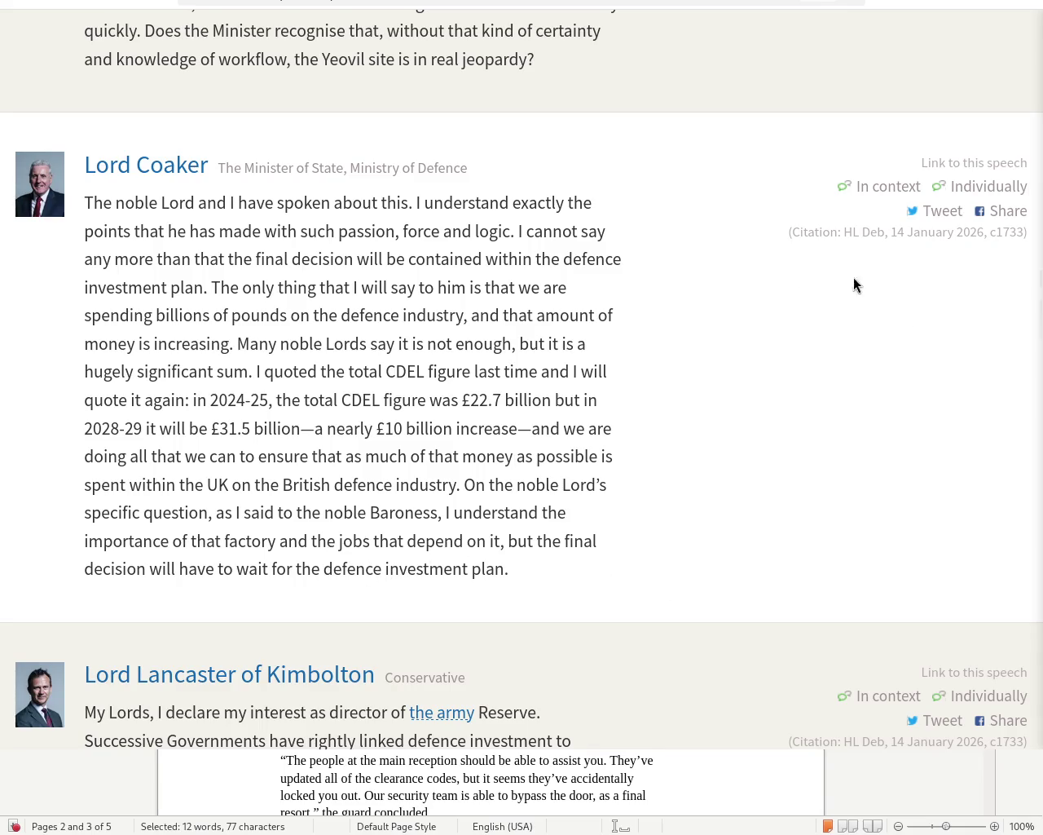
Scroll down to the question on whether the helicopter contract depends on exports
scroll(1039, 342, "down", 5)
scroll(1038, 356, "down", 1)
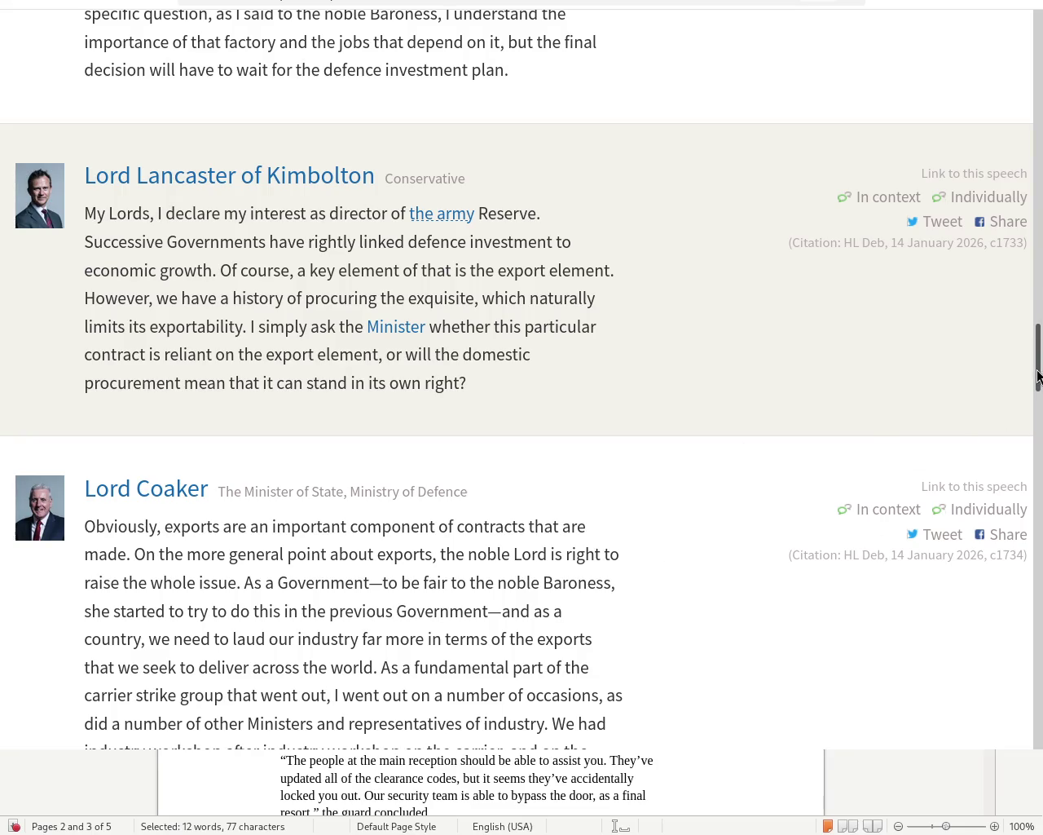
scroll(1038, 358, "down", 3)
Scroll to show Lord Coaker's complete answer ending with the pledge to promote British industry
scroll(1039, 367, "down", 3)
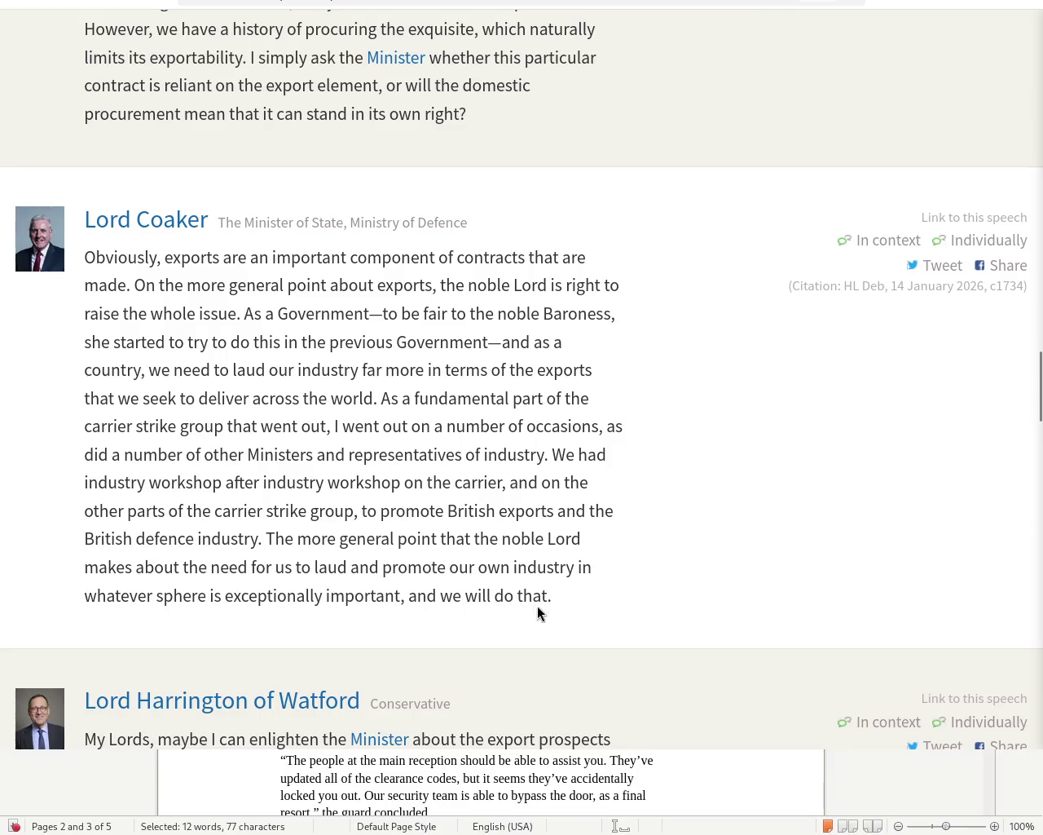
Bring Lord Harrington's question on the Leonardo contract and 1,200 south-west jobs into view
left_click_drag(1041, 387, 1041, 441)
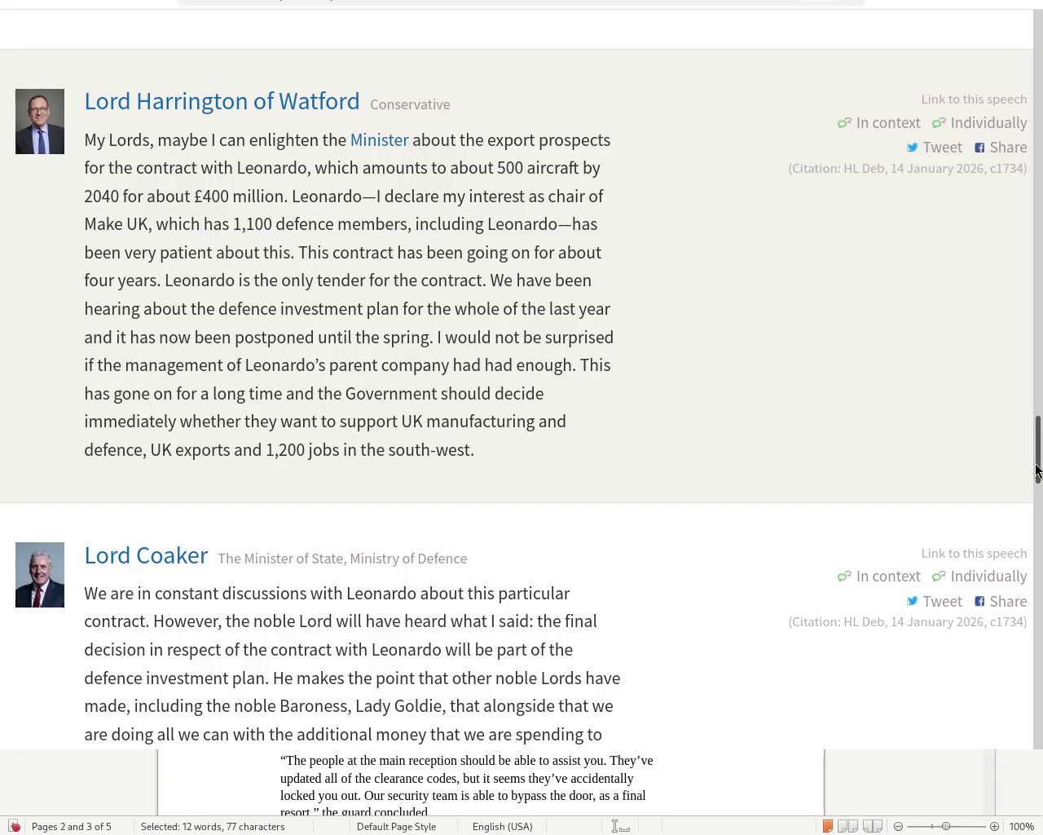
Scroll down to the Treasury-funding plea and the Minister's reply on supply-chain contracts
scroll(1041, 487, "down", 3)
scroll(1041, 487, "down", 5)
scroll(1041, 486, "up", 2)
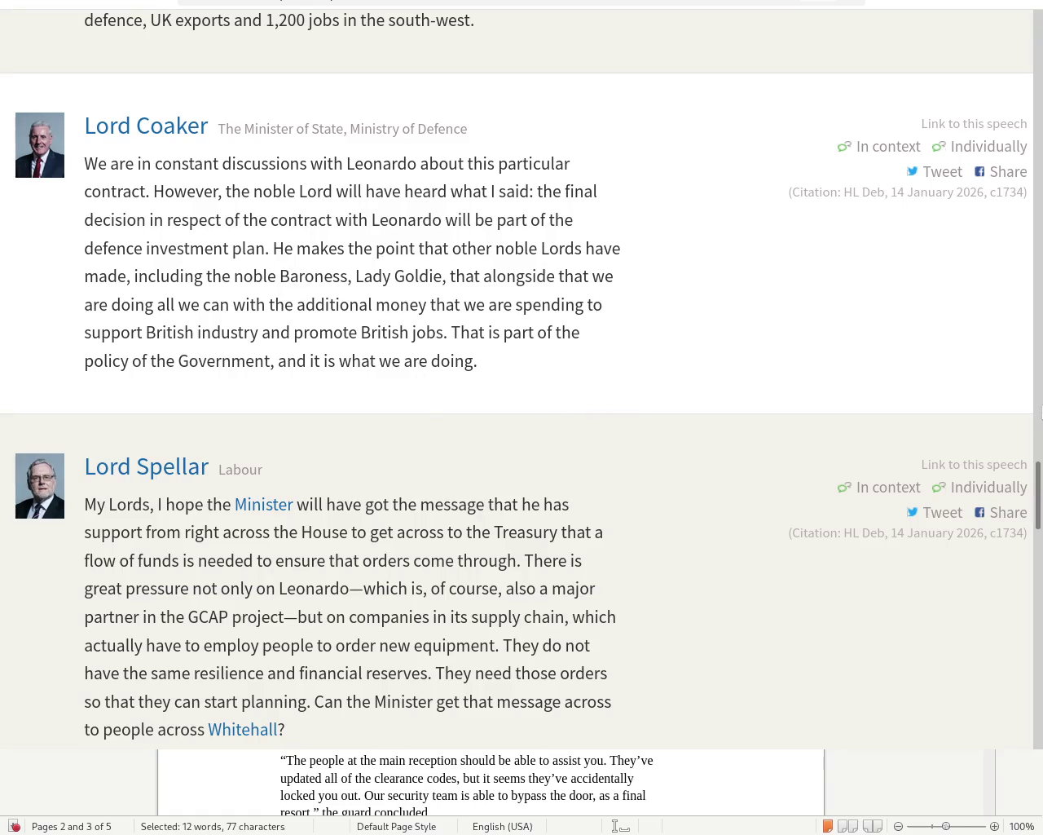
scroll(520, 447, "down", 3)
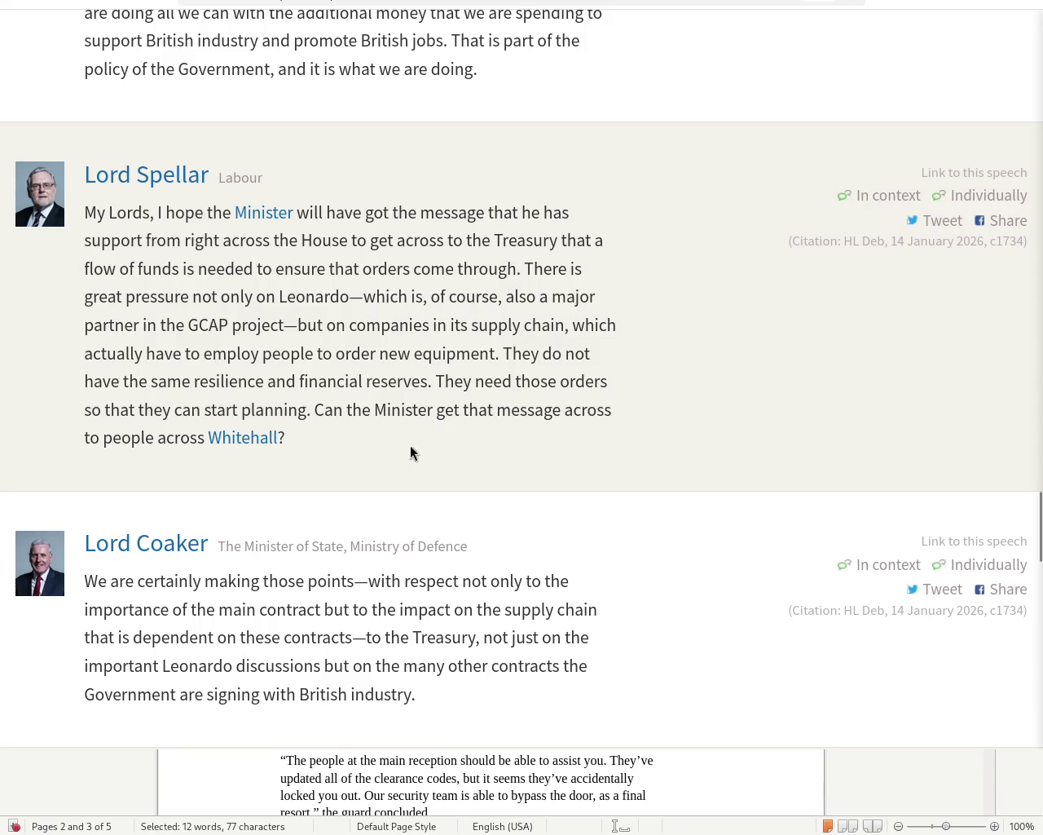
scroll(1040, 530, "down", 5)
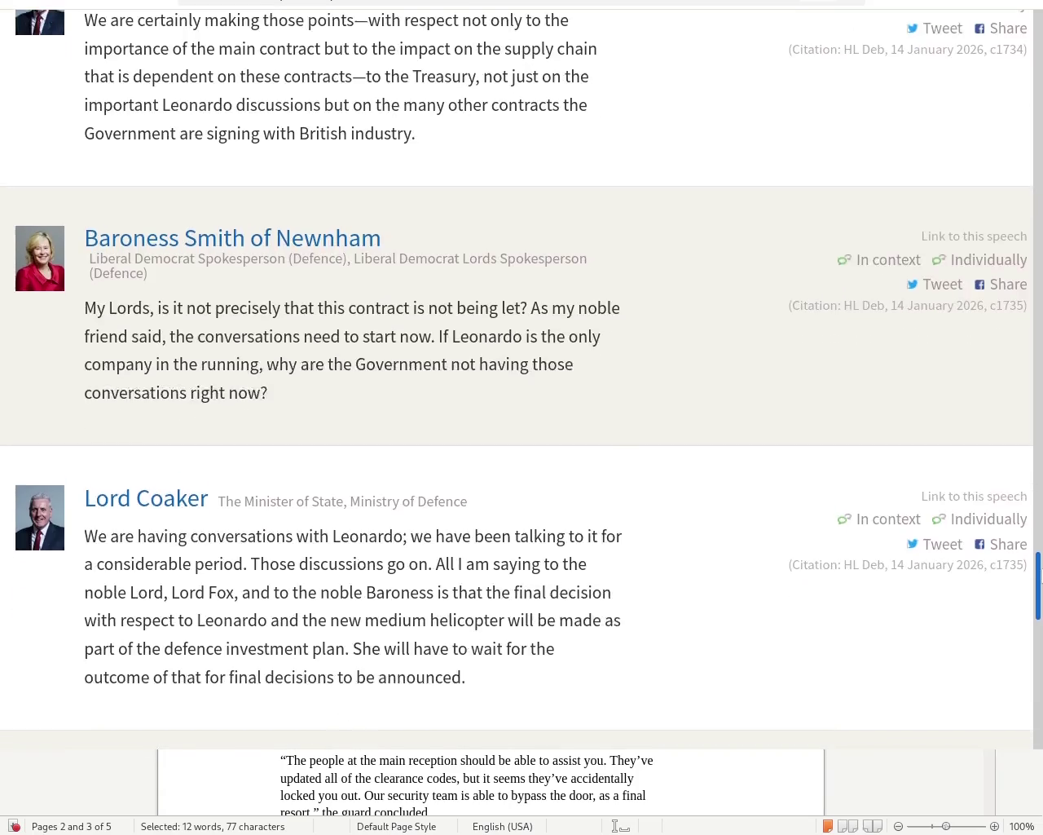
Move down to Lord Evans of Rainow's question on financial institutions shunning defence firms
left_click_drag(1040, 564, 1040, 592)
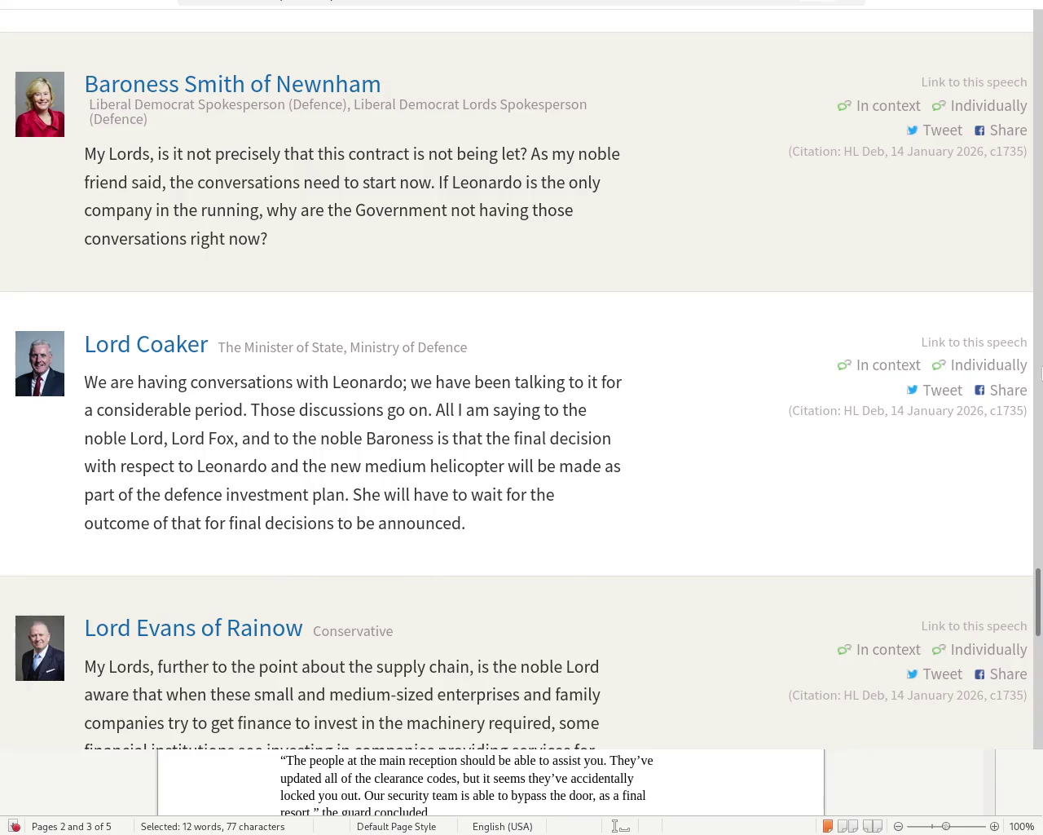
left_click_drag(1040, 603, 1040, 671)
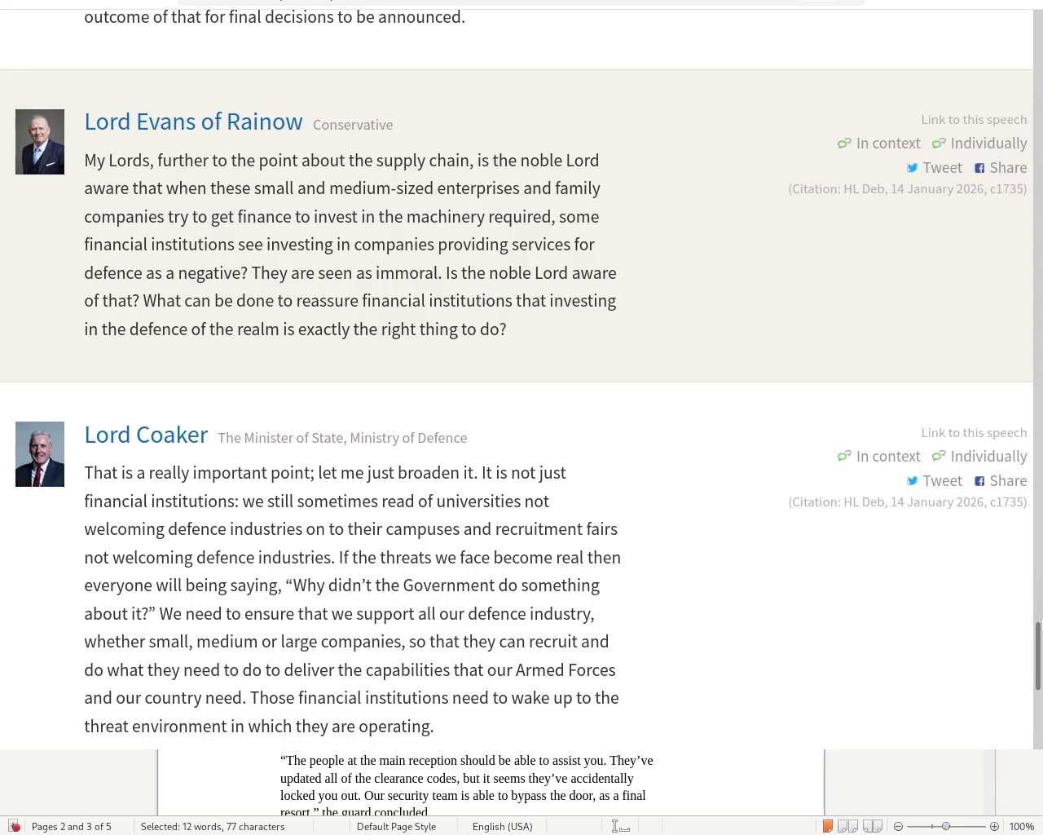
Read to the end of the debate, then switch back to the chapter 1 story document
scroll(1016, 656, "down", 3)
scroll(1040, 685, "down", 3)
scroll(1040, 685, "up", 3)
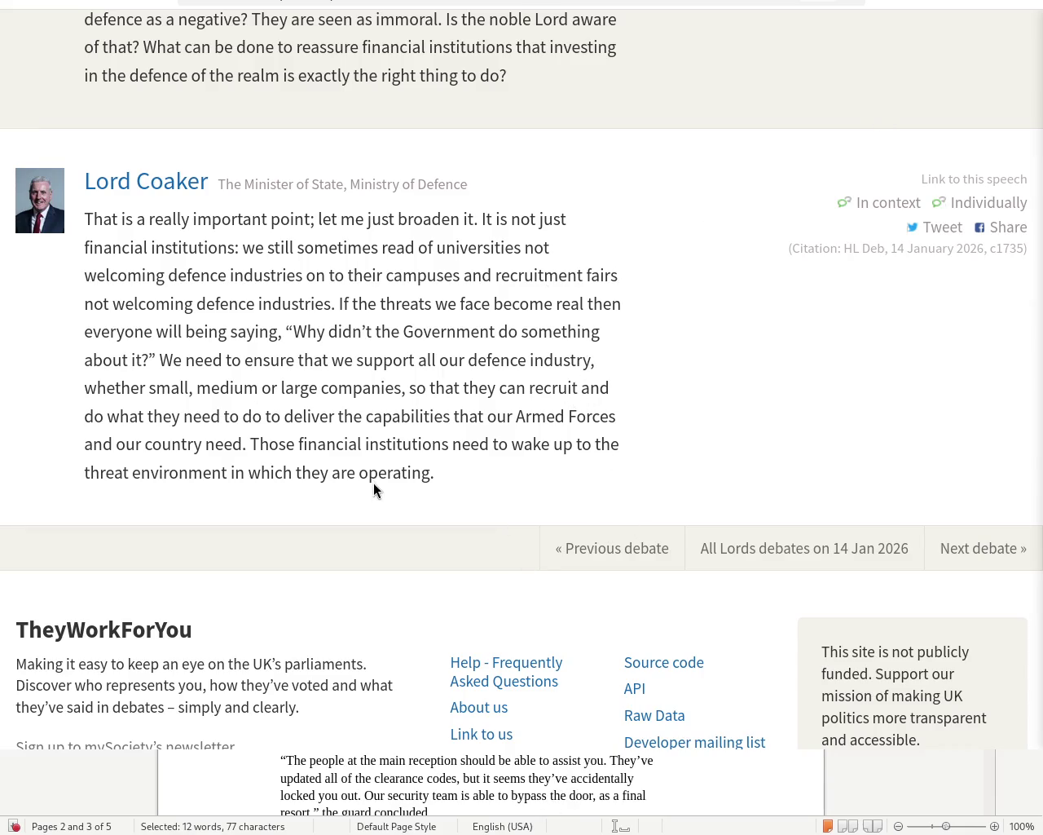
key("alt+Tab")
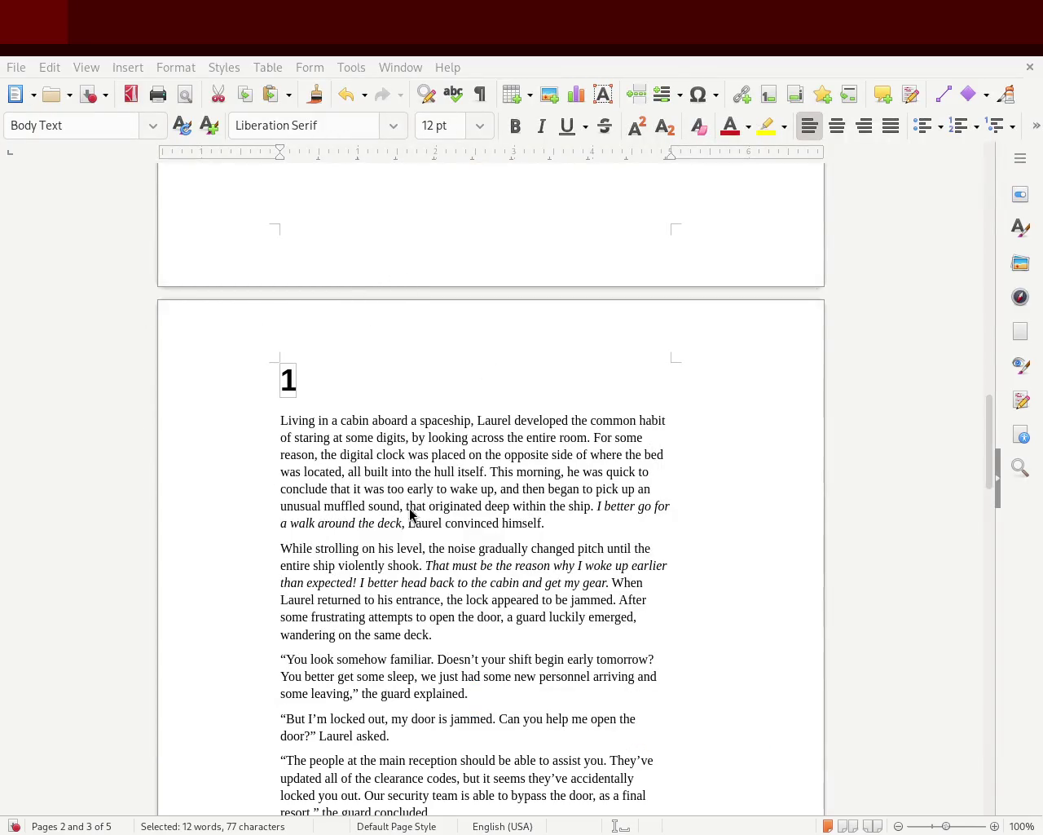
Revise the preceding sentence: insert 'doing' after 'code' and delete 'a startled and'
mouse_move(988, 457)
left_mouse_down()
mouse_move(1041, 632)
mouse_move(1038, 673)
left_mouse_up()
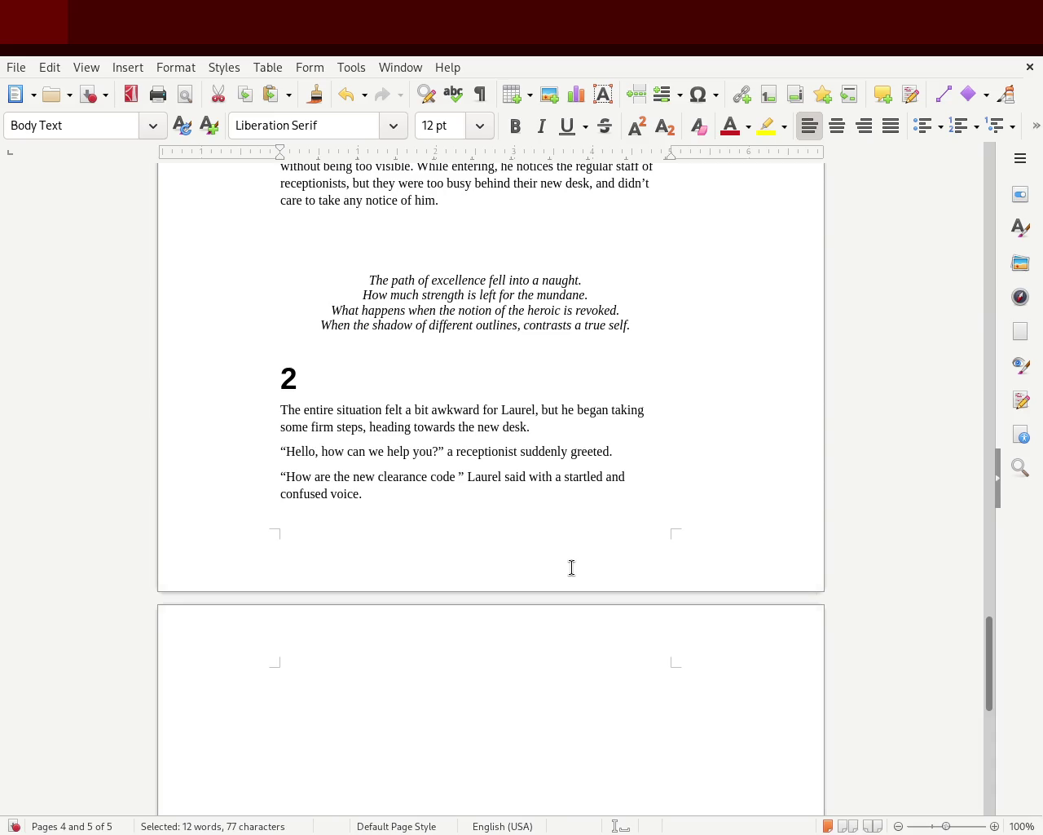
left_click(637, 460)
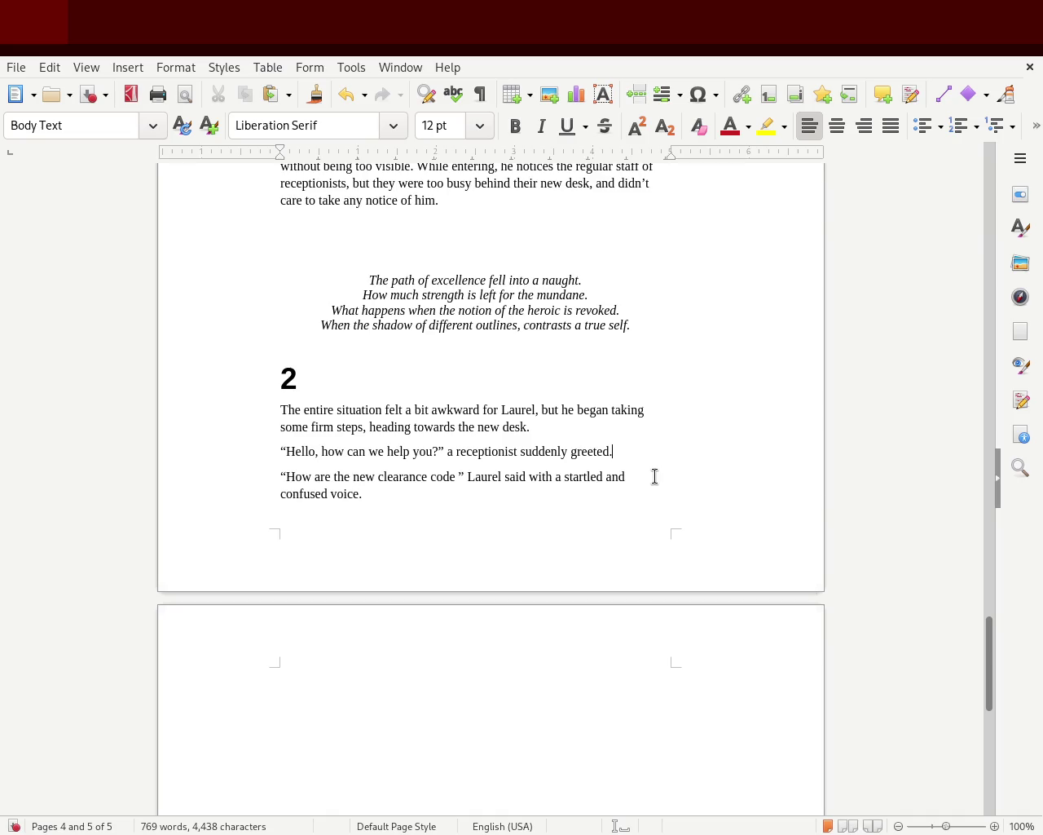
left_click(455, 476)
type("doing")
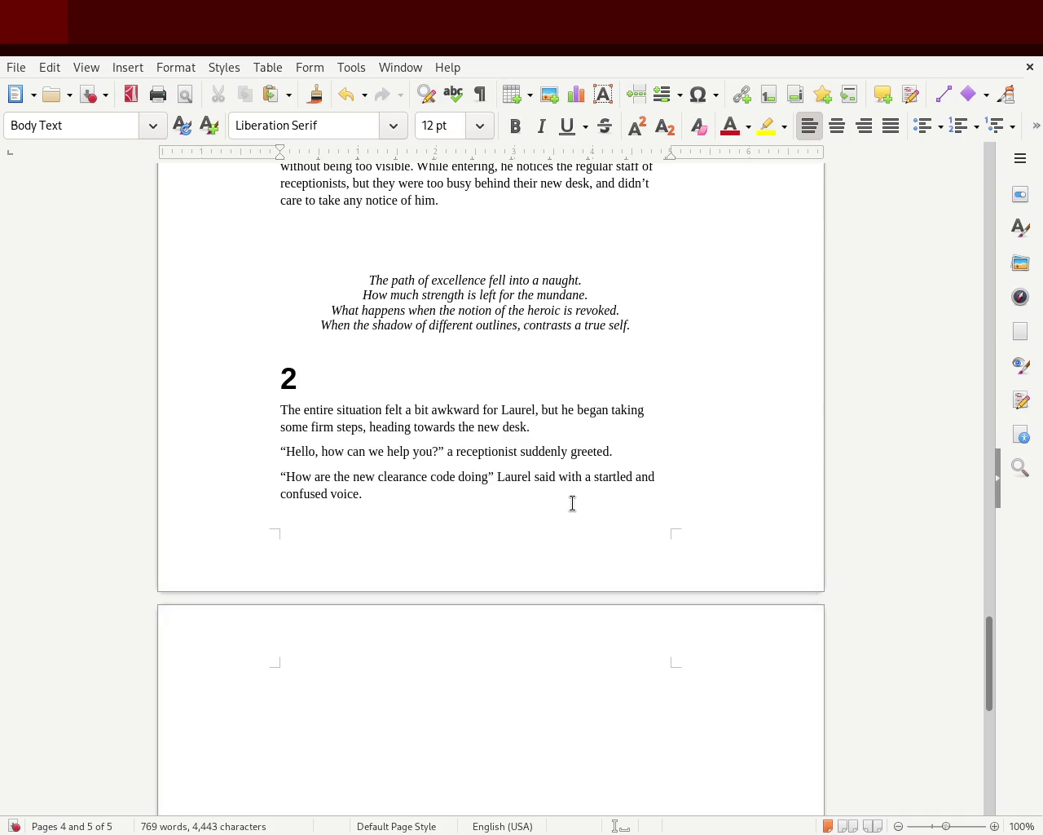
double_click(612, 477)
key("Left")
key("Left")
key("ctrl+Delete")
key("ctrl+Delete")
key("ctrl+Delete")
key("Delete")
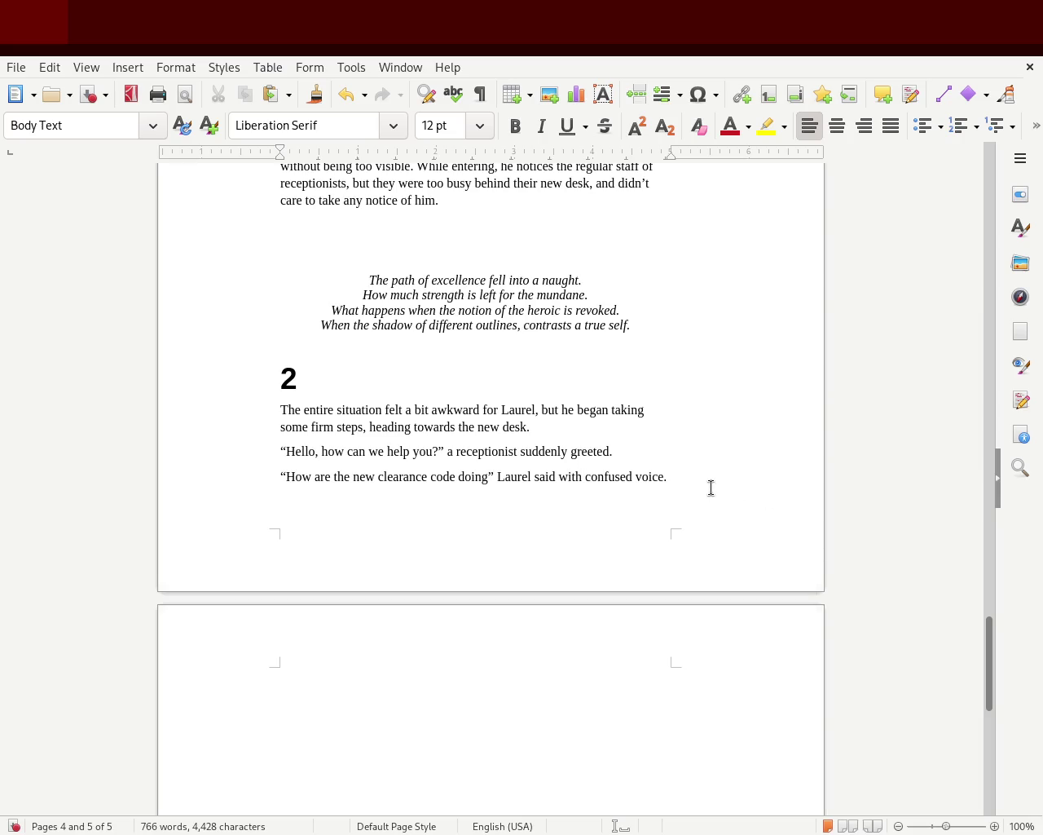
Add the line “Are you having some difficulty with you entrance key?” the receptionist firmly said
key("BackSpace")
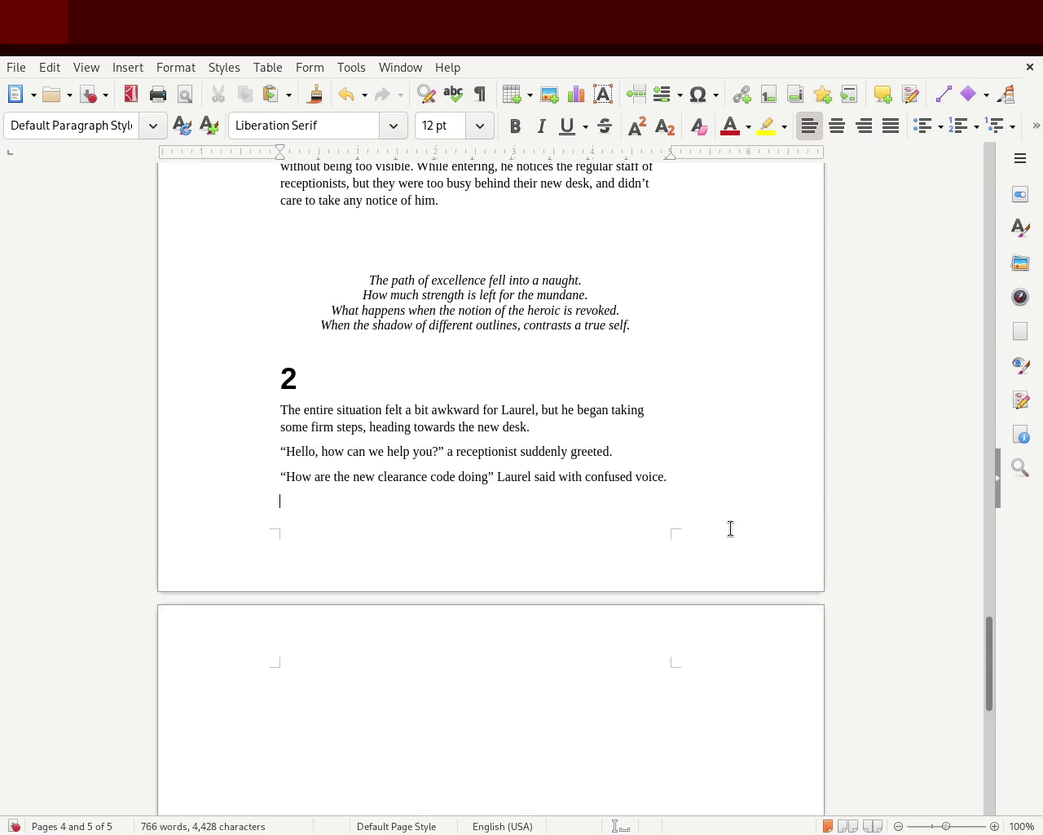
type("“see you")
key("BackSpace")
key("BackSpace")
key("BackSpace")
type("re you having some difficulty with you e")
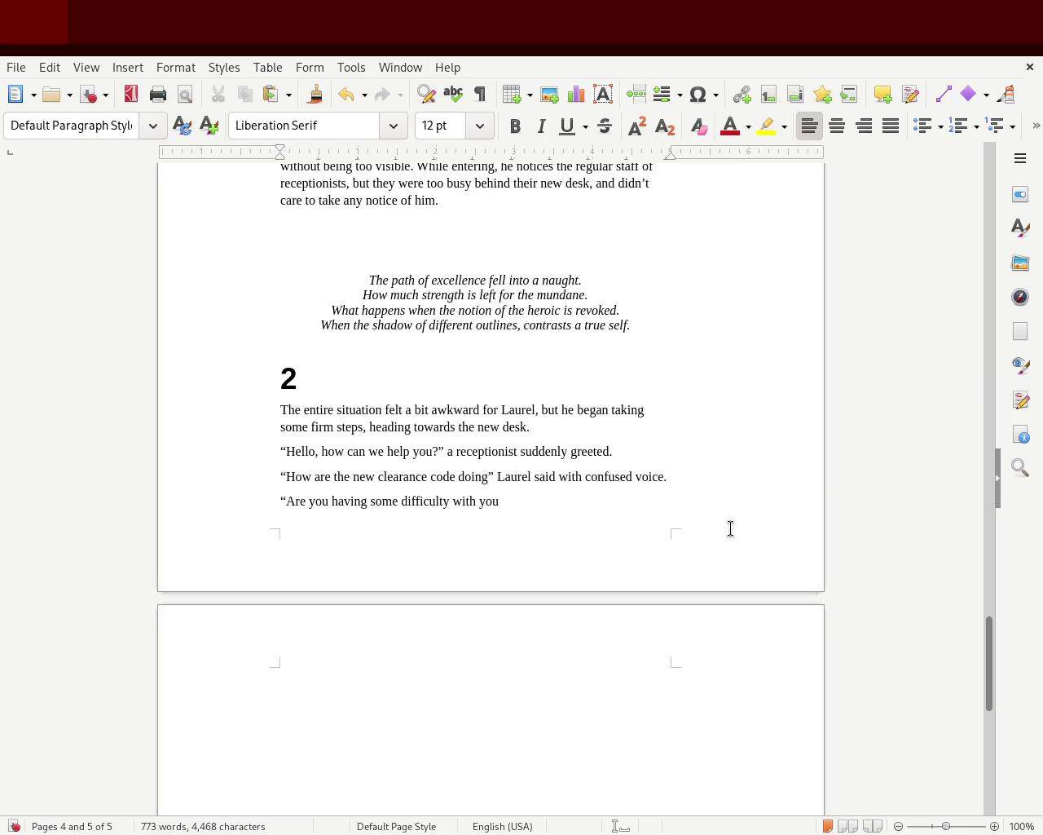
type("ntrance ca")
type("rd?")
key("BackSpace")
key("BackSpace")
key("BackSpace")
type("l")
key("BackSpace")
key("BackSpace")
type("key\"")
key("Left")
type("?")
key("BackSpace")
key("BackSpace")
key("BackSpace")
type("he receptionist firmly ")
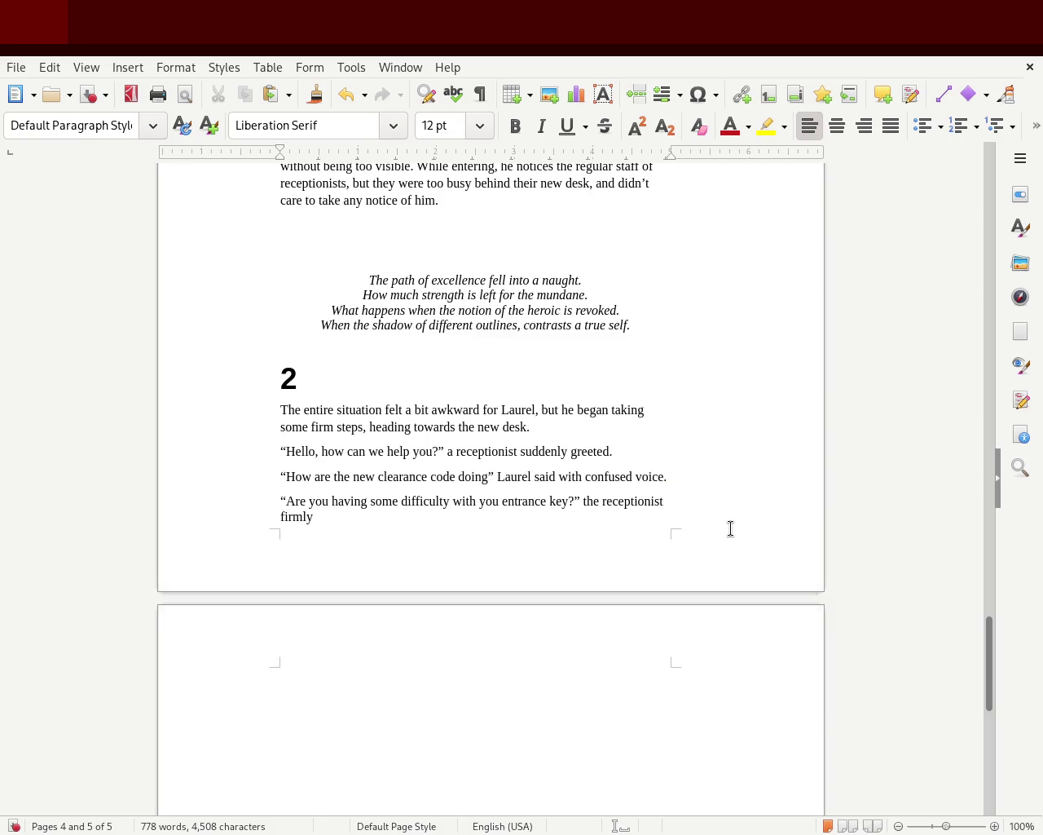
type("said.")
left_click(297, 381)
Add blank lines above the chapter 2 heading to move it onto page 5
left_click(279, 379)
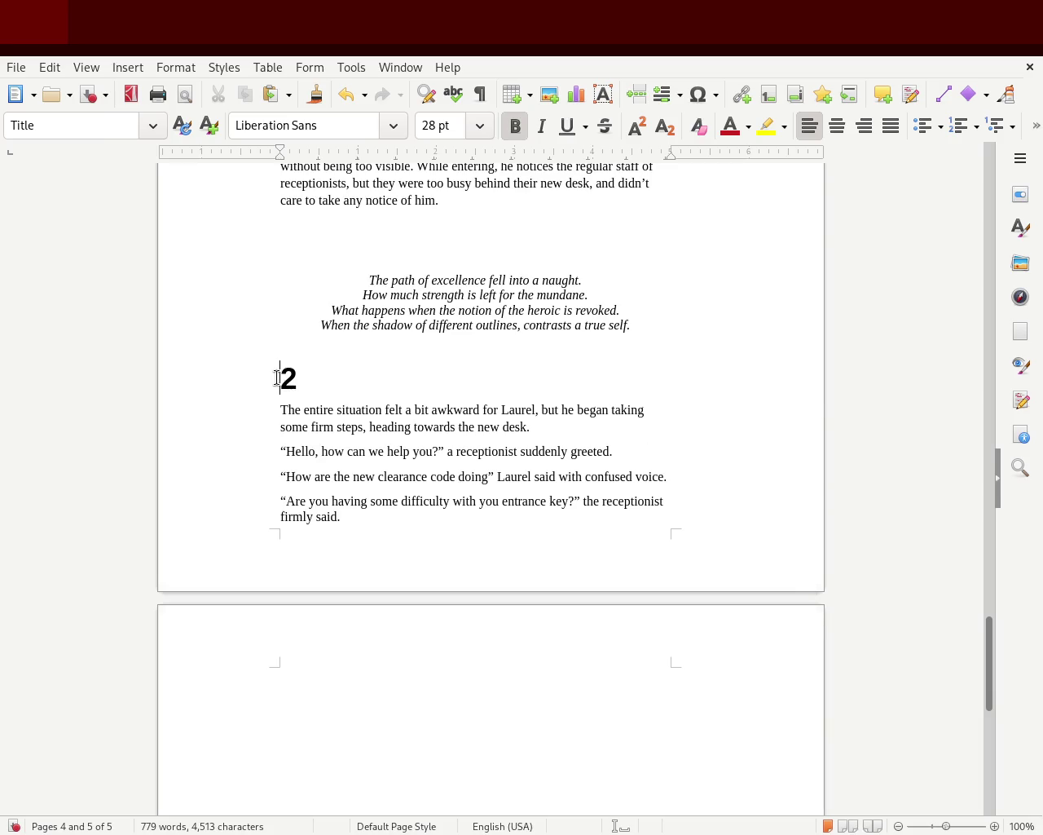
key("Return")
key("Return")
key("Return")
key("Return")
key("BackSpace")
key("BackSpace")
key("BackSpace")
key("BackSpace")
key("Return")
key("Return")
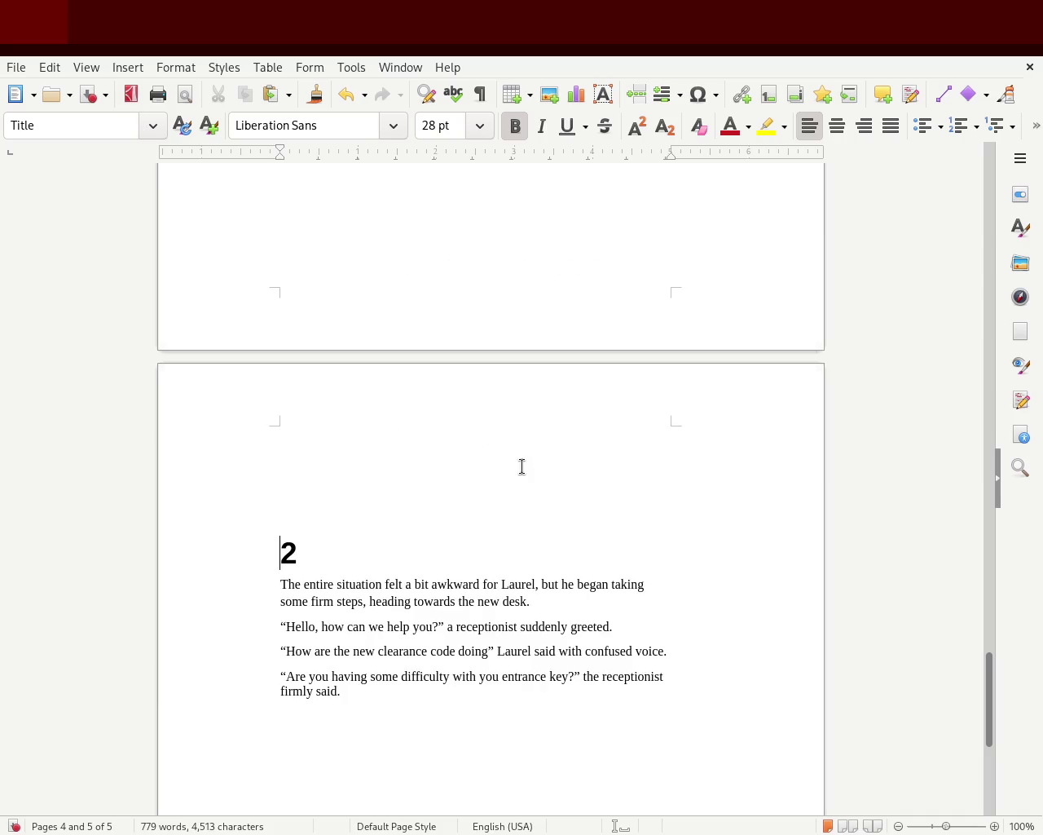
key("BackSpace")
key("BackSpace")
key("Return")
key("Return")
left_click(342, 439)
key("BackSpace")
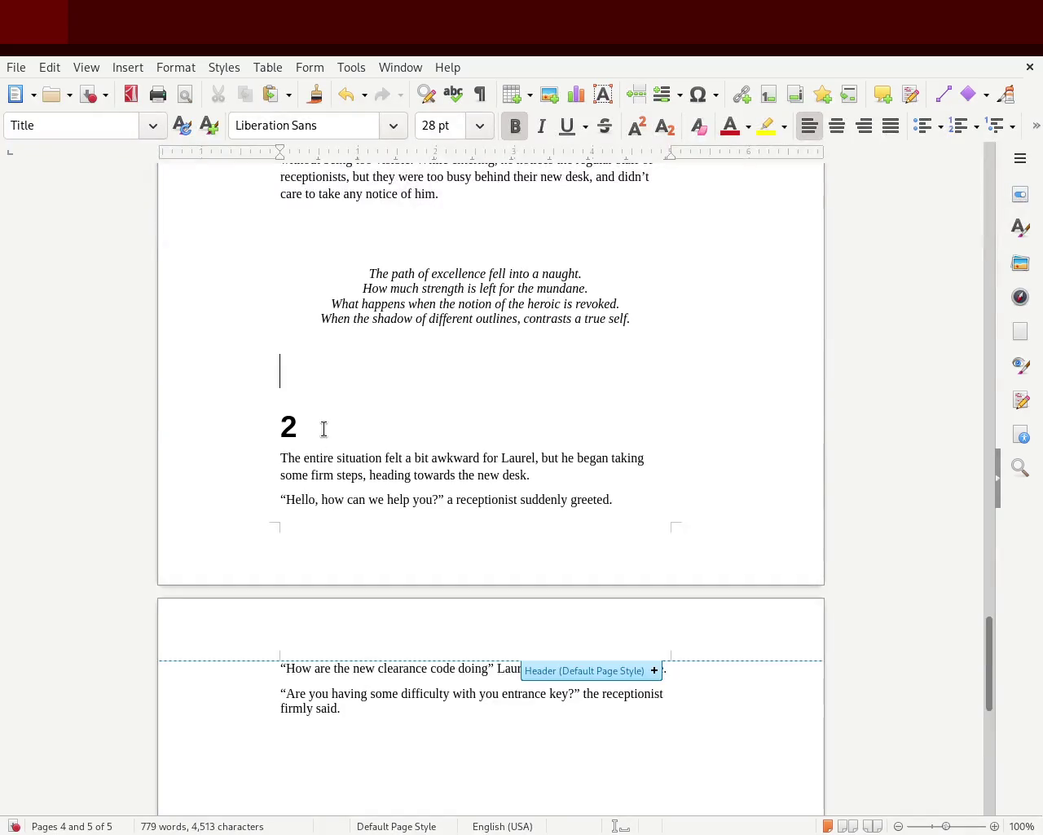
key("Return")
key("Return")
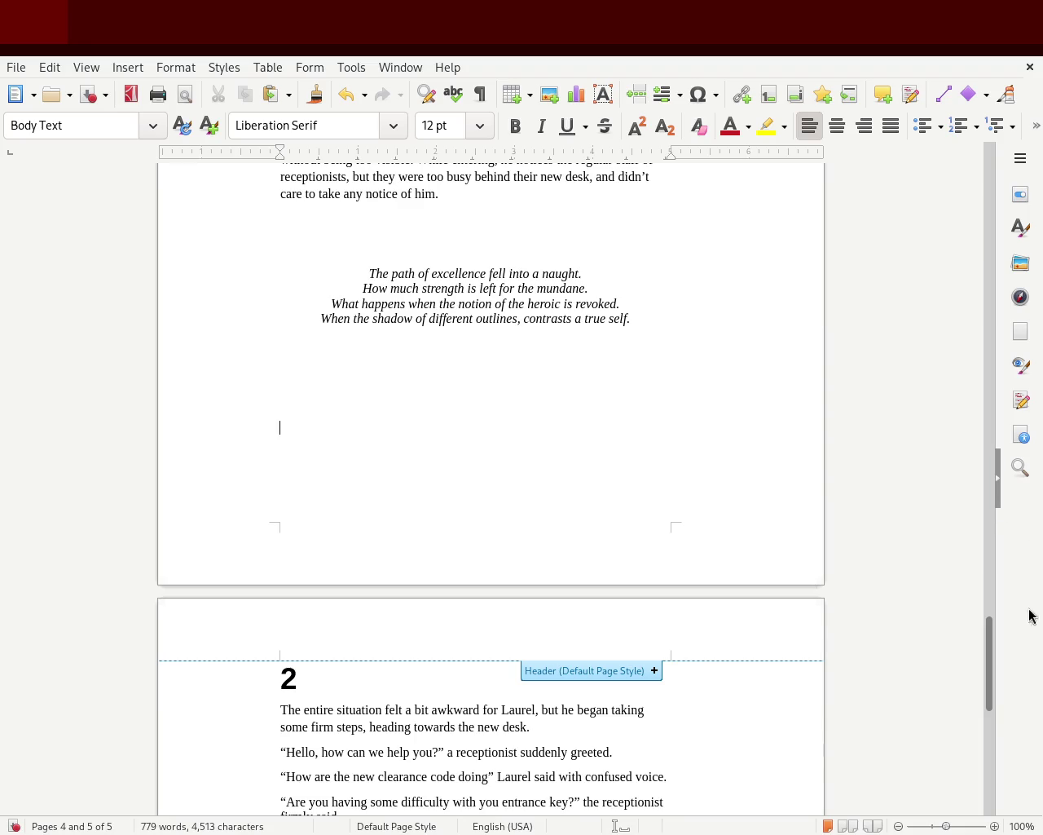
Delete the empty lines under the poem, keep chapter 2 on the next page, and save
left_click(352, 364)
key("Up")
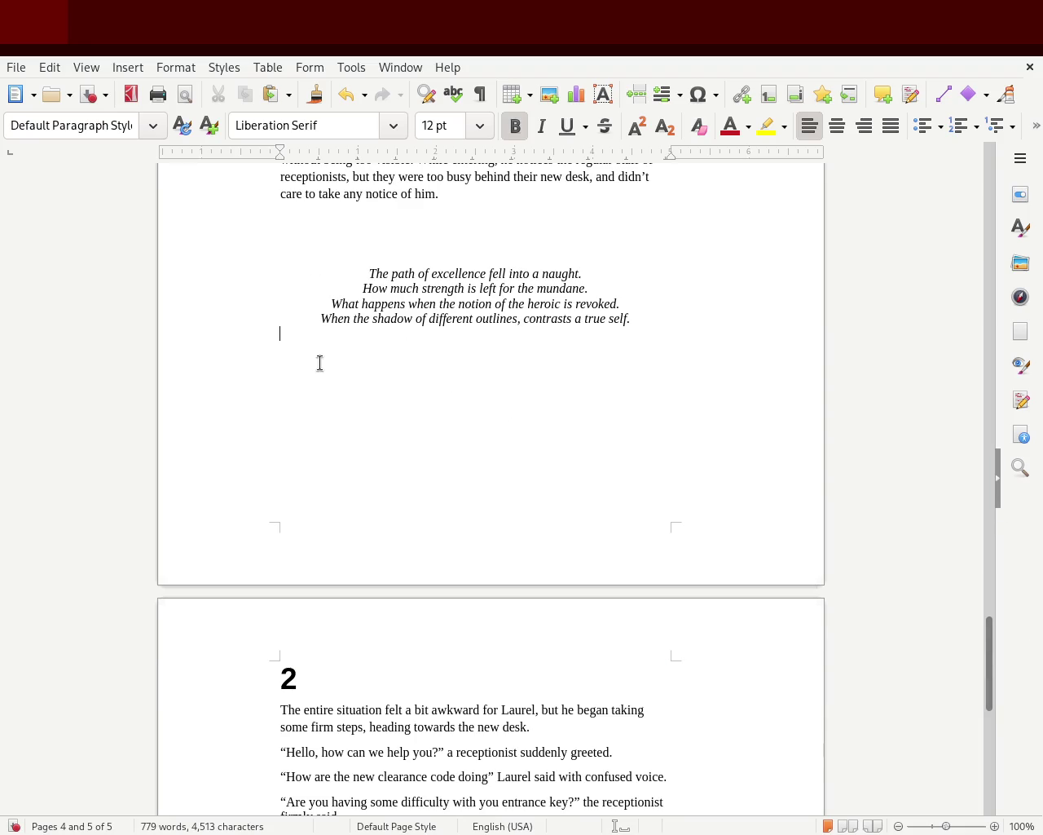
left_click(296, 494)
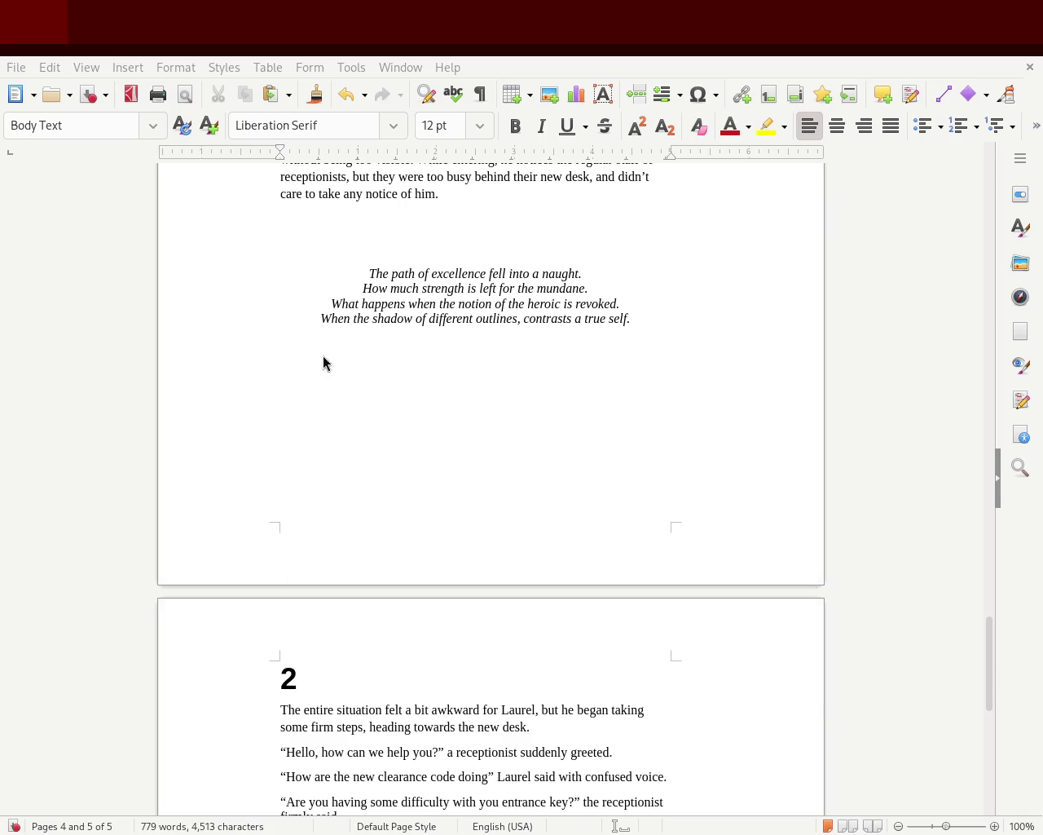
left_click(372, 355)
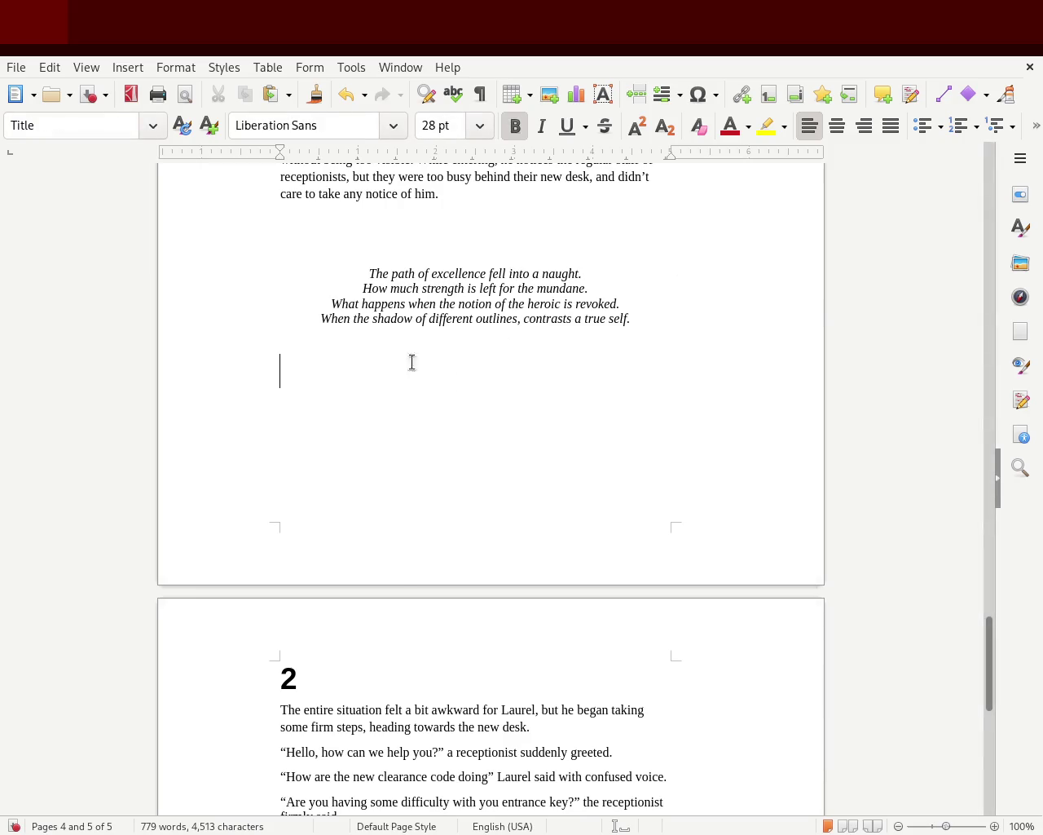
left_click(383, 498)
left_click_drag(336, 472, 251, 335)
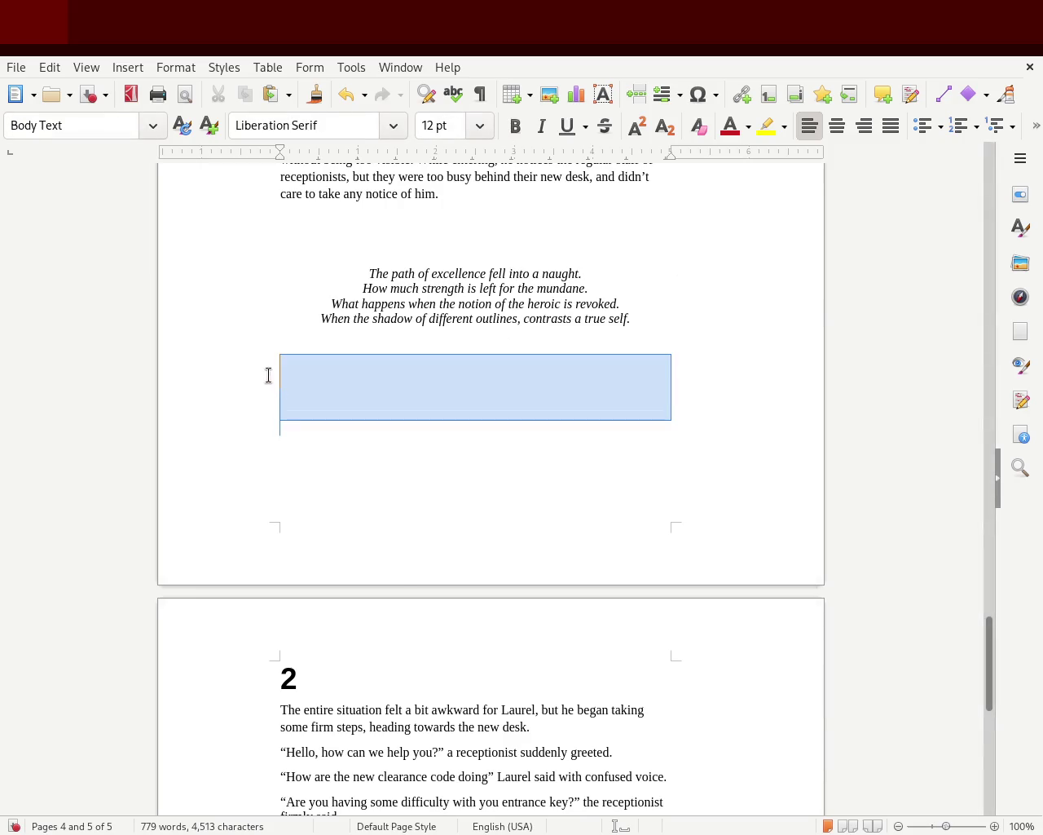
key("Delete")
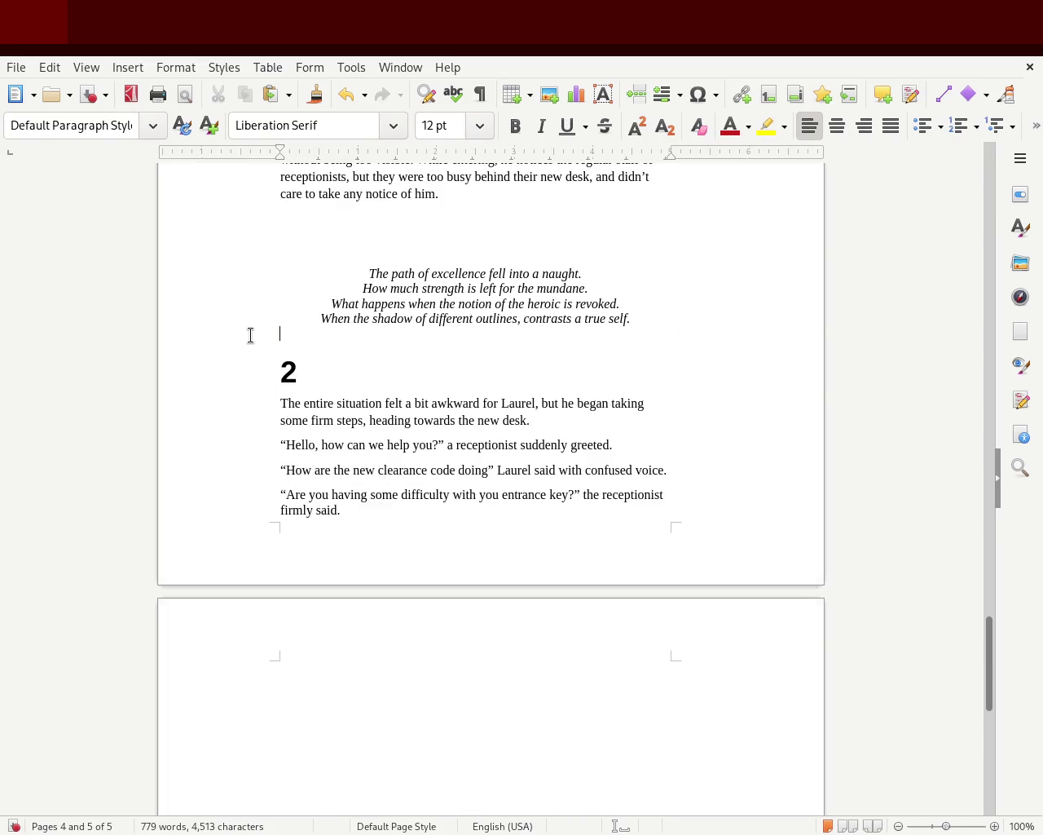
key("Return")
key("Return")
key("Return")
key("Return")
key("Return")
key("Return")
key("Return")
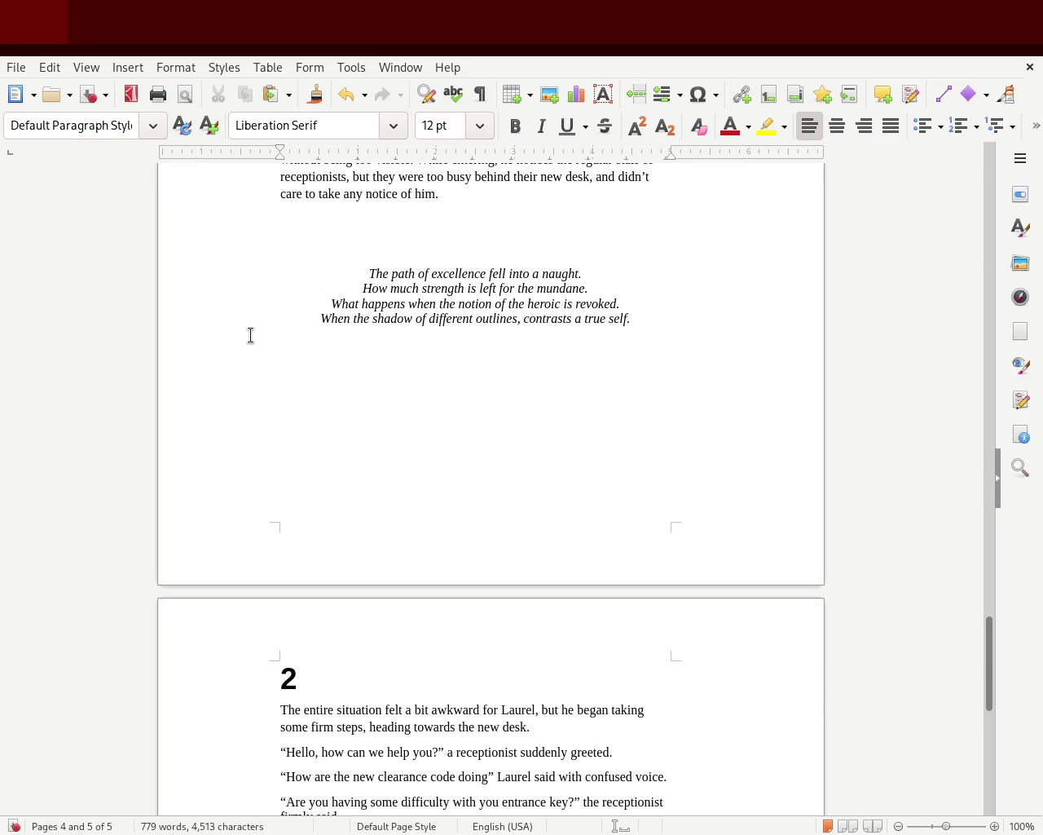
key("ctrl+s")
mouse_move(987, 664)
left_mouse_down()
mouse_move(996, 521)
mouse_move(986, 133)
left_mouse_up()
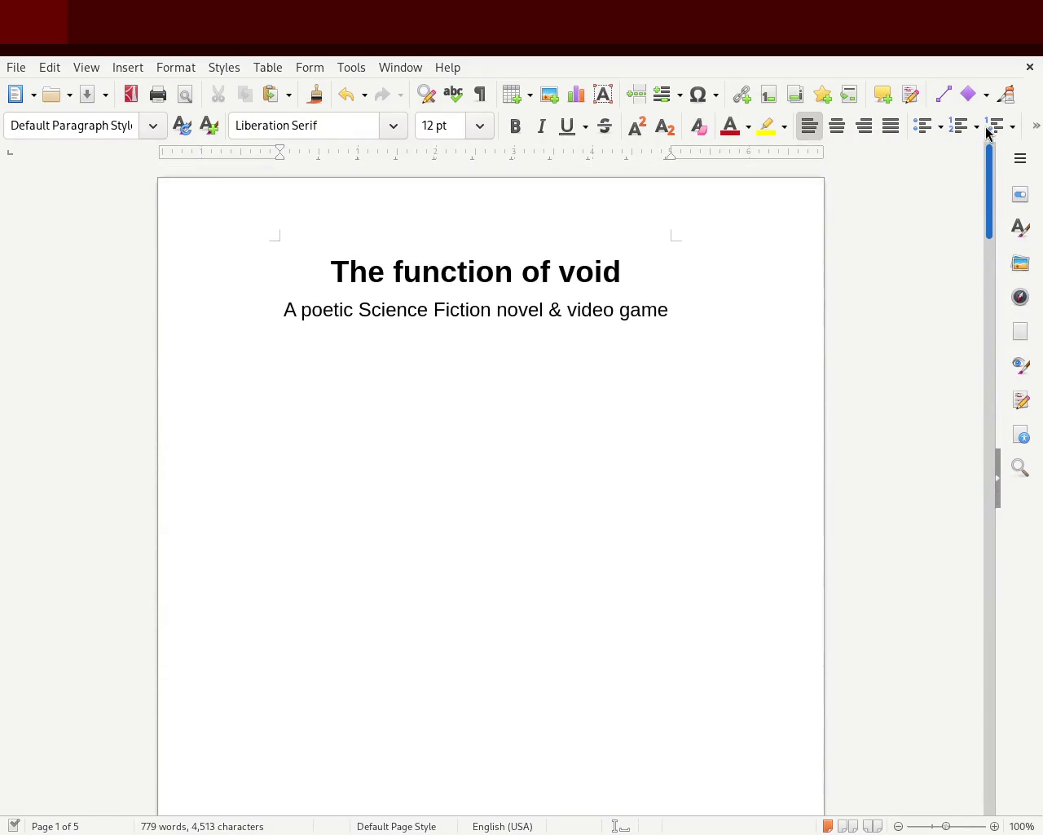
mouse_move(987, 133)
left_mouse_down()
mouse_move(989, 481)
mouse_move(1002, 437)
mouse_move(995, 652)
mouse_move(991, 487)
mouse_move(967, 415)
mouse_move(946, 482)
mouse_move(964, 431)
mouse_move(964, 459)
mouse_move(969, 240)
mouse_move(953, 491)
left_mouse_up()
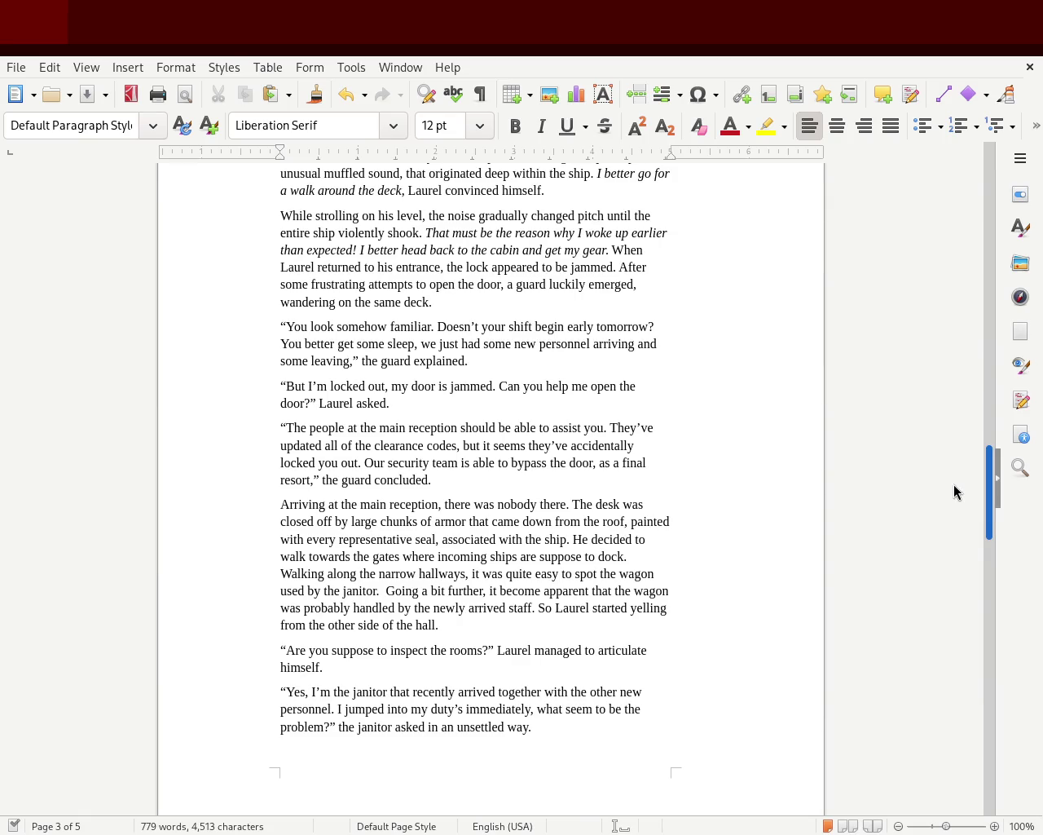
left_click_drag(954, 485, 943, 599)
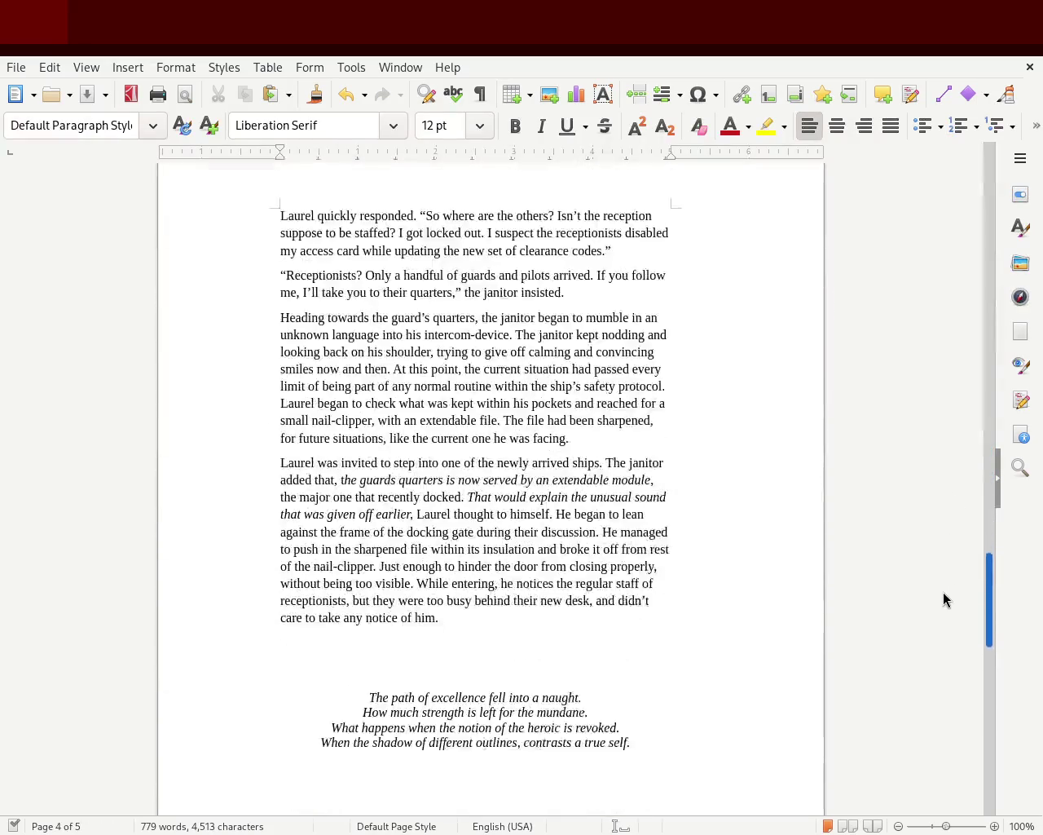
left_click(421, 533)
left_click(433, 464)
left_click(451, 438)
left_click(455, 394)
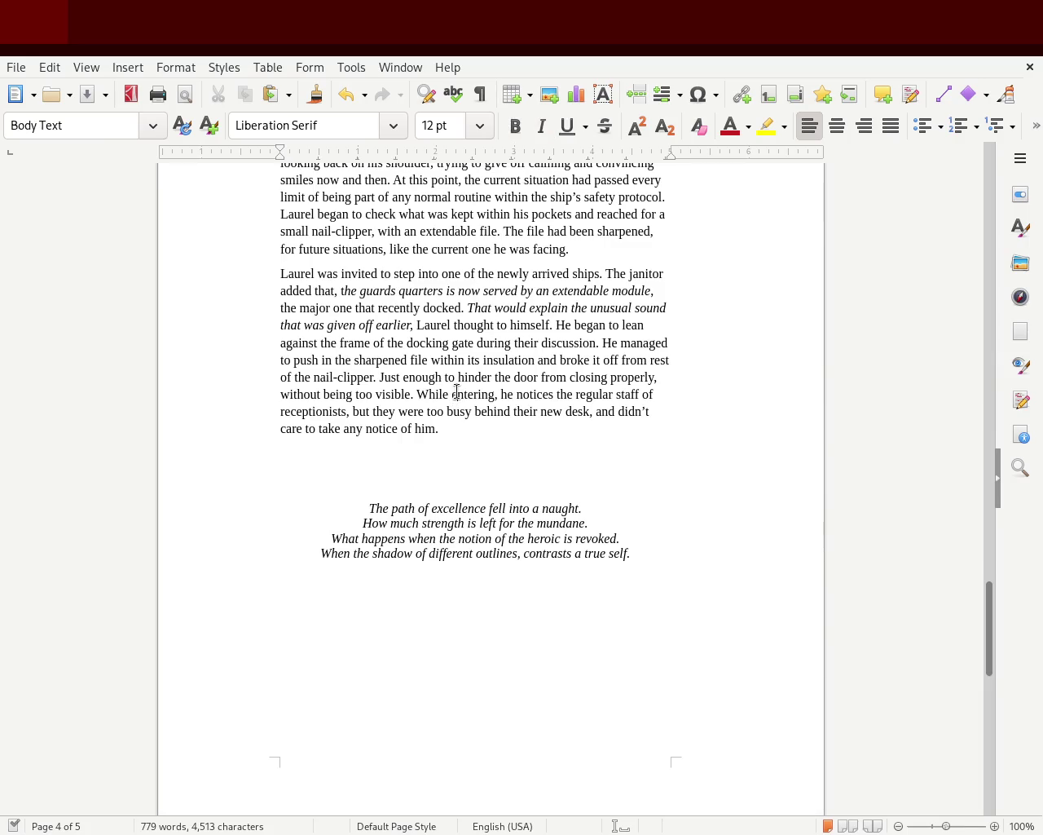
mouse_move(989, 645)
left_mouse_down()
mouse_move(993, 721)
mouse_move(950, 163)
mouse_move(923, 441)
mouse_move(918, 405)
left_mouse_up()
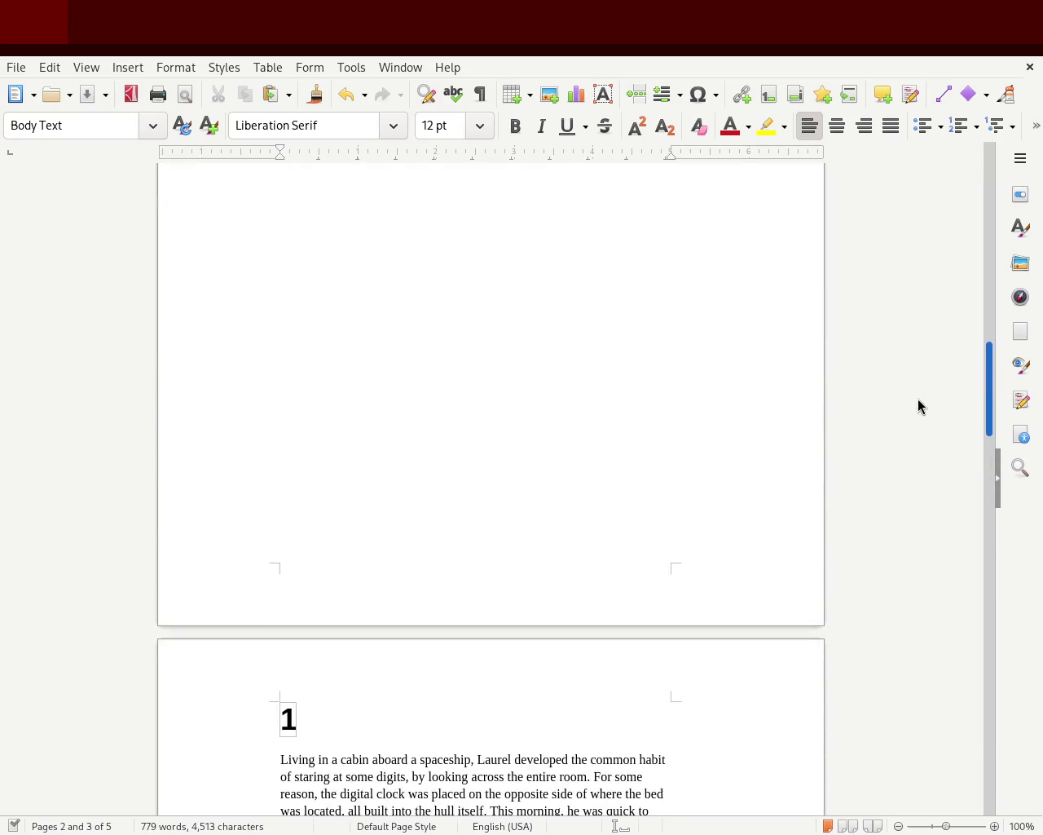
mouse_move(986, 405)
left_mouse_down()
mouse_move(981, 478)
mouse_move(1001, 613)
mouse_move(1027, 499)
left_mouse_up()
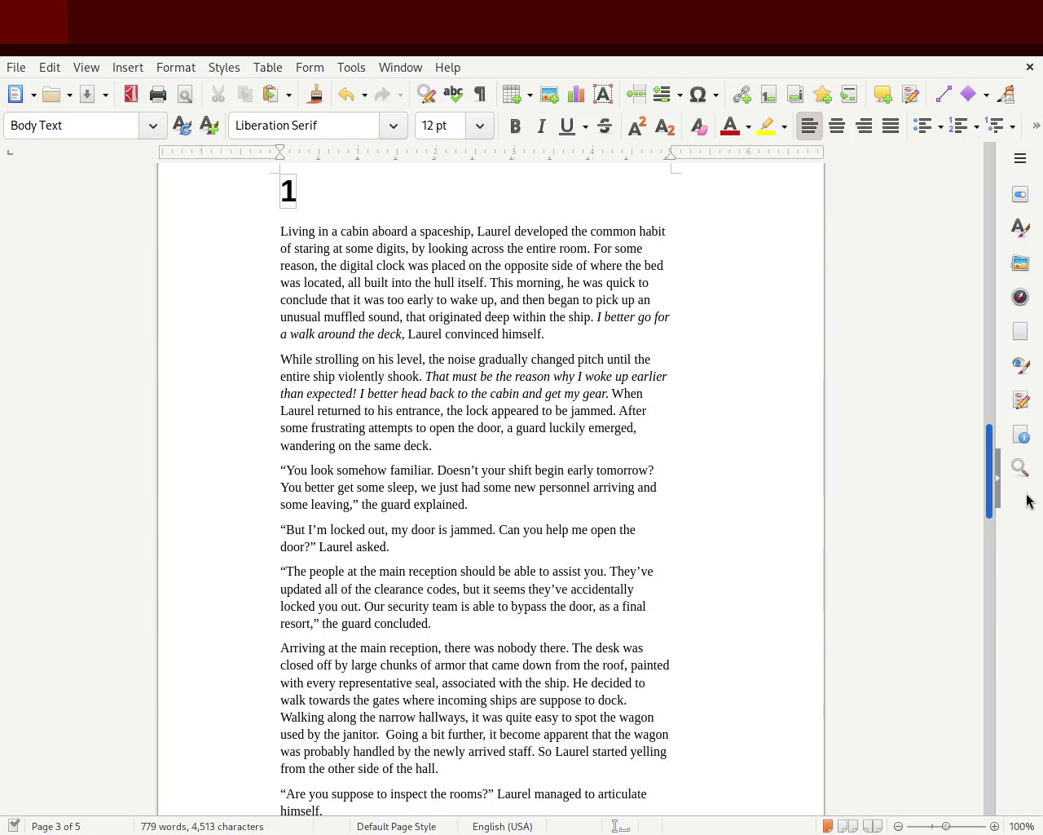
scroll(1028, 502, "down", 1)
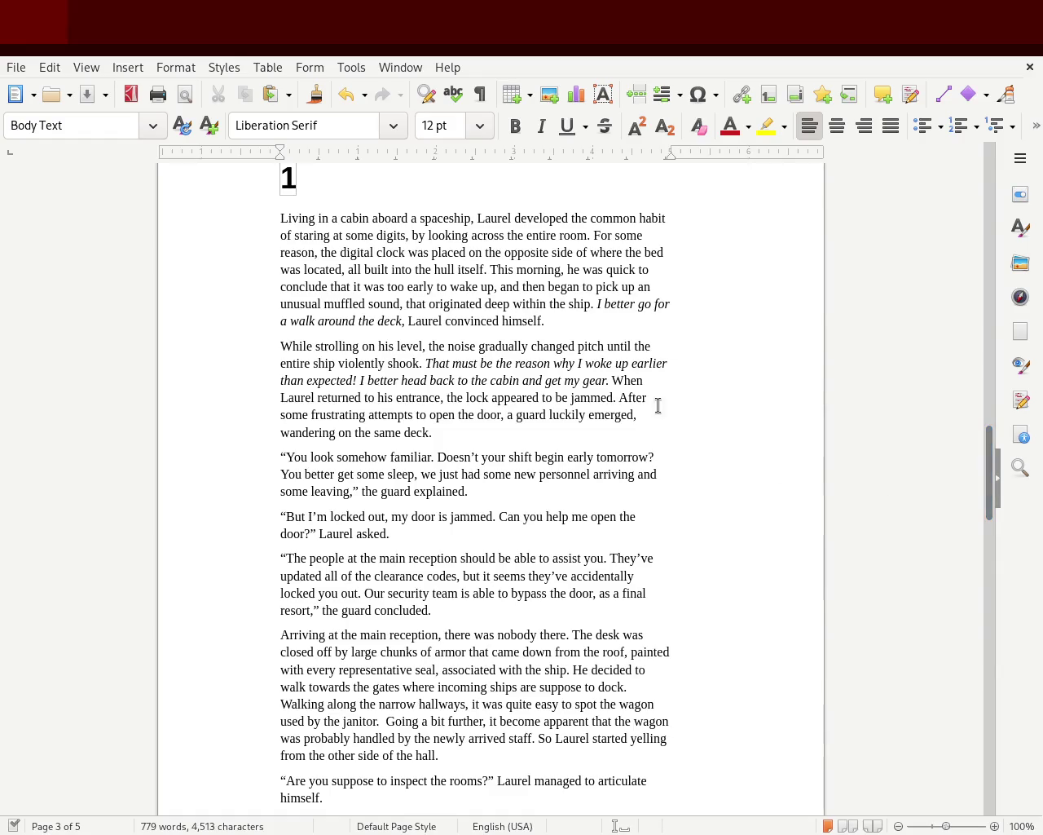
type("but")
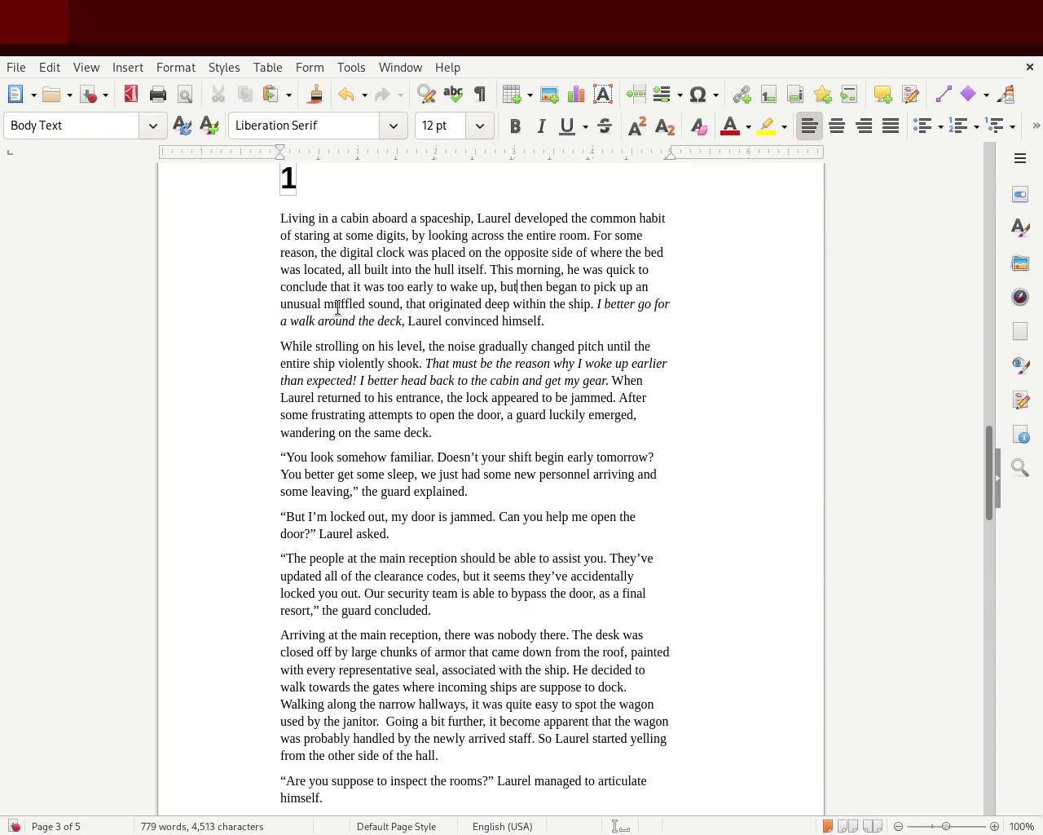
double_click(338, 305)
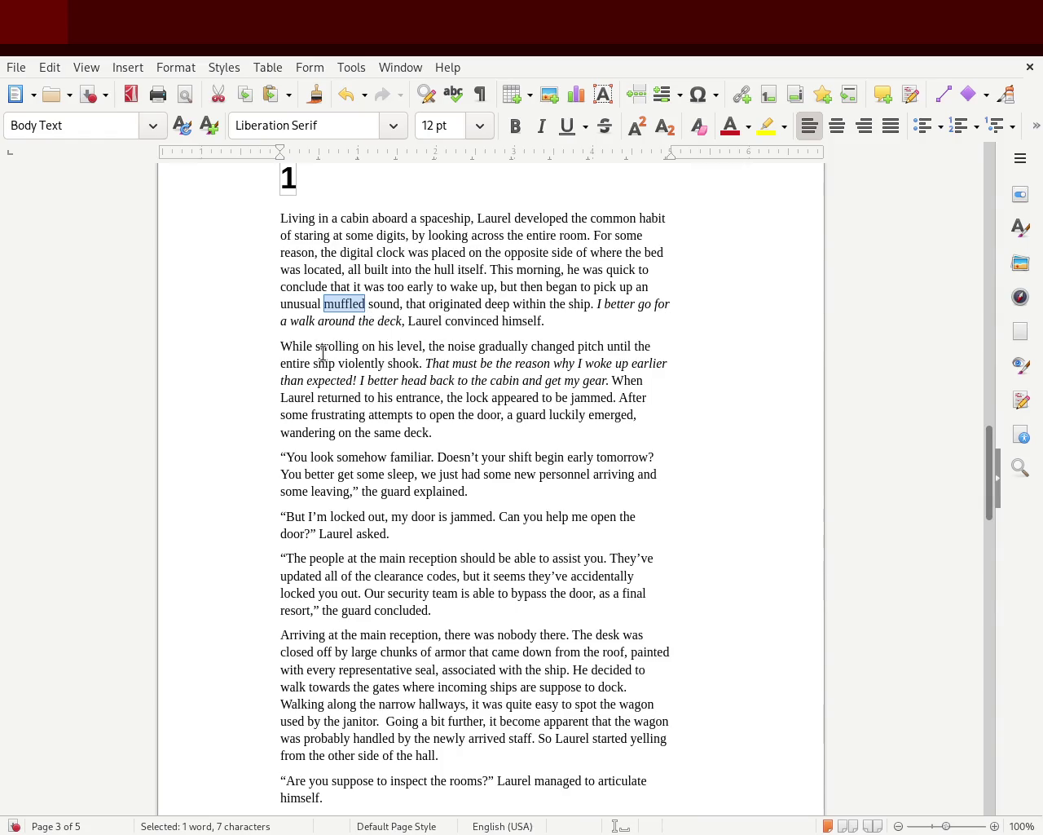
left_click(452, 361)
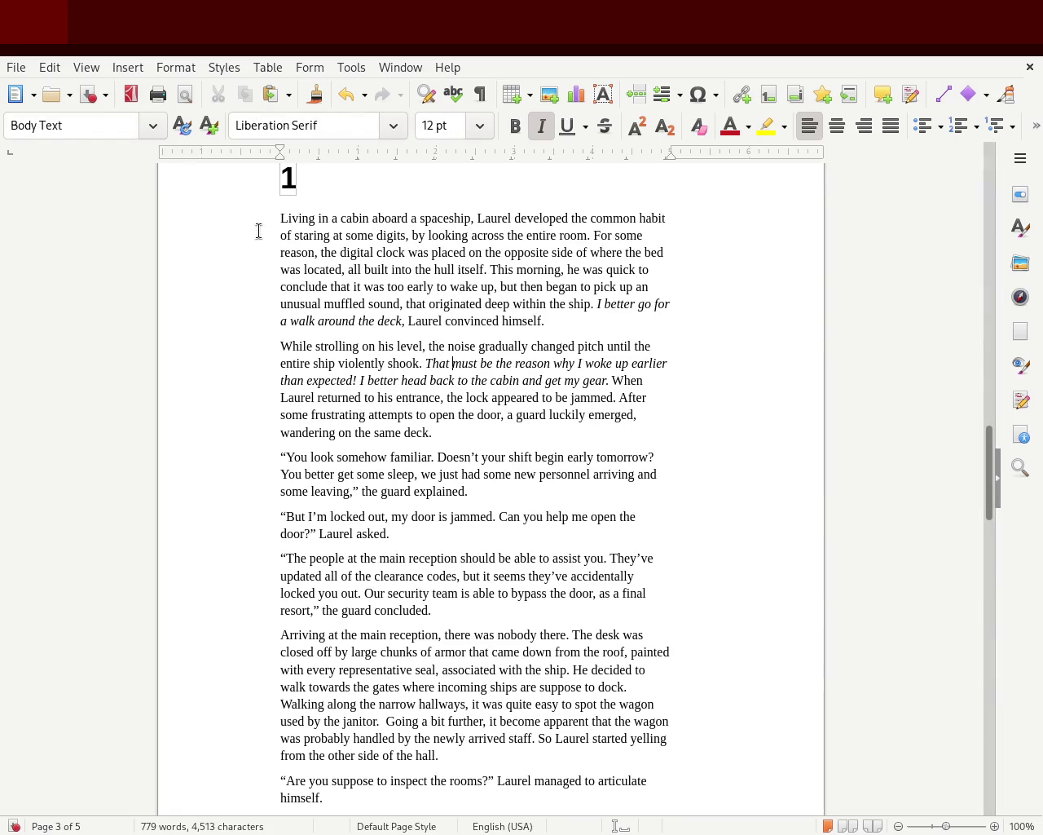
left_click_drag(286, 213, 658, 340)
left_click(370, 385)
mouse_move(591, 289)
left_mouse_down()
mouse_move(657, 316)
mouse_move(624, 319)
left_mouse_up()
left_click(603, 305)
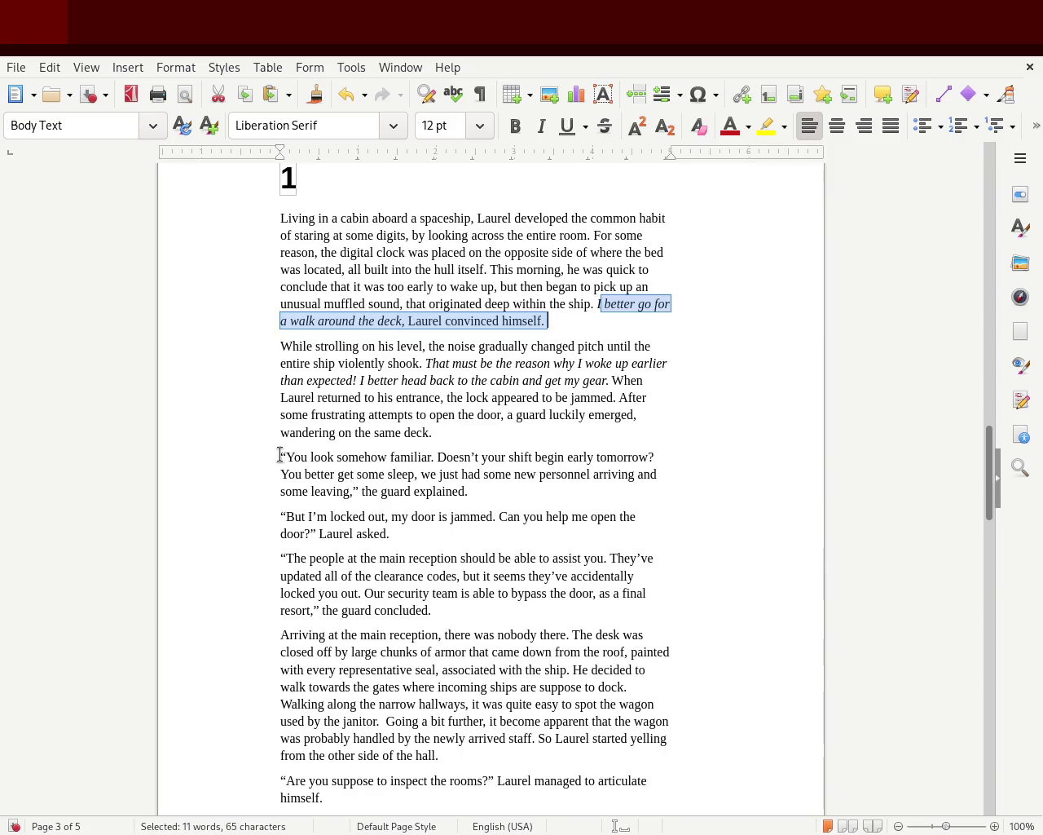
mouse_move(519, 414)
left_mouse_down()
mouse_move(448, 435)
mouse_move(458, 434)
left_mouse_up()
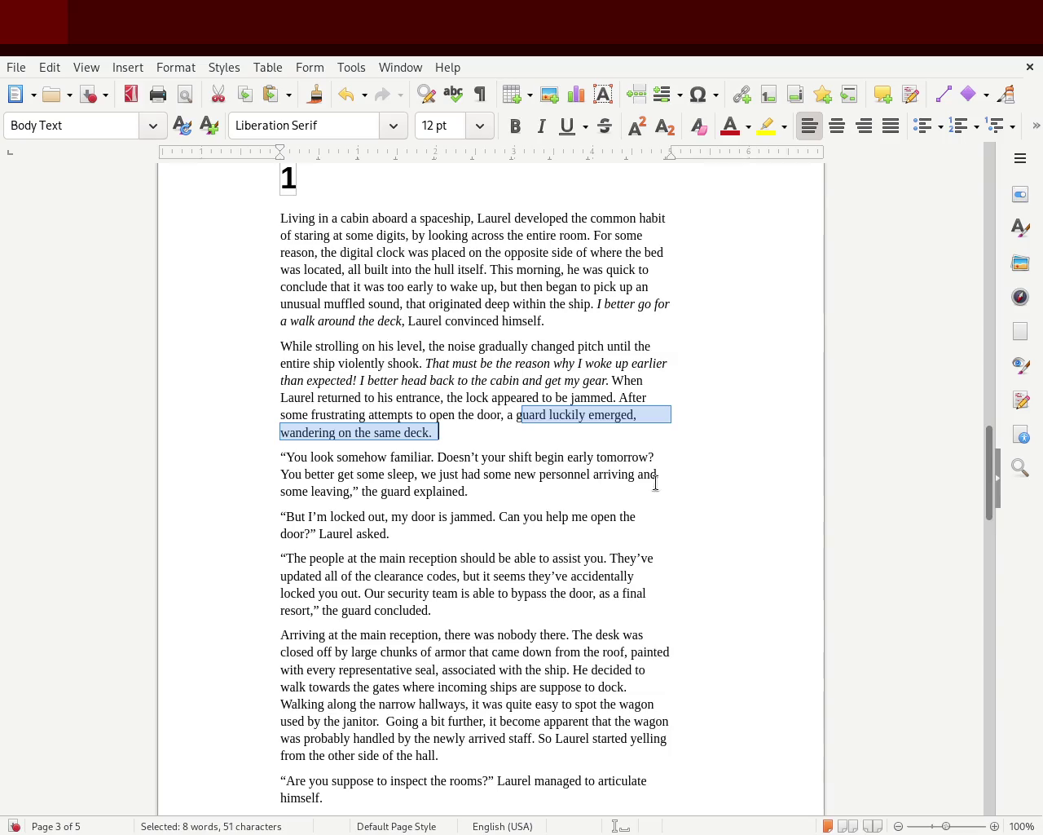
mouse_move(280, 516)
left_mouse_down()
mouse_move(502, 517)
mouse_move(563, 531)
left_mouse_up()
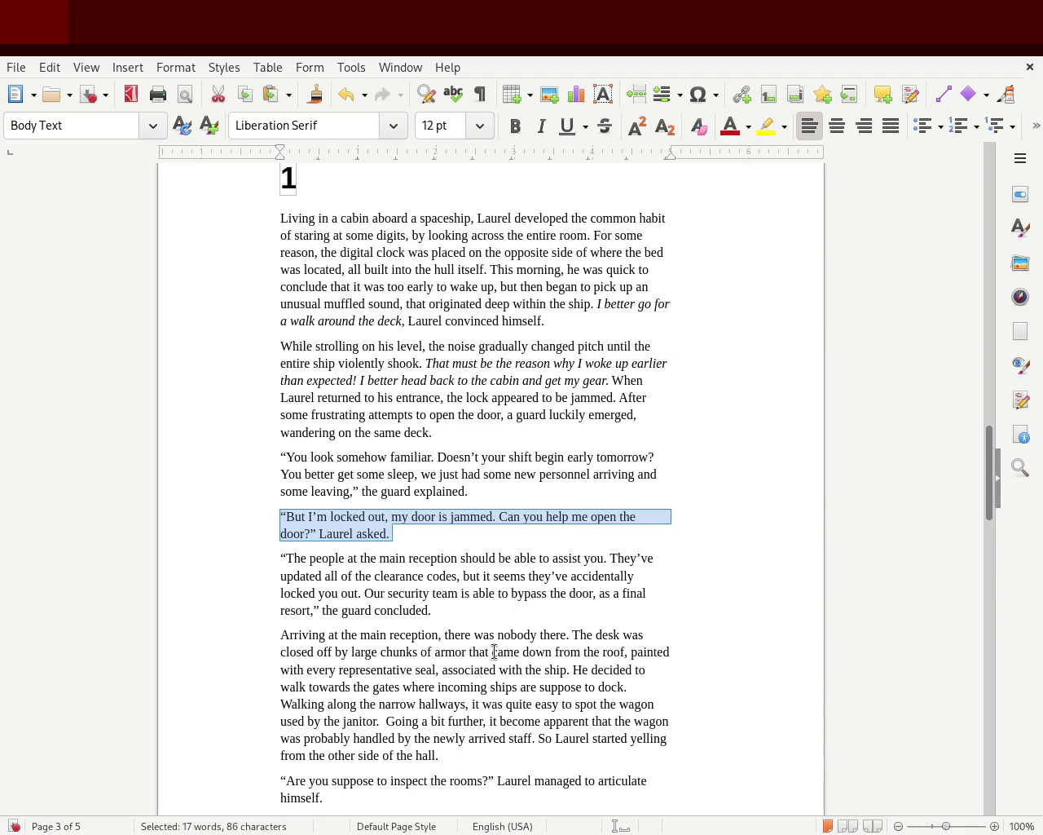
scroll(978, 482, "down", 1)
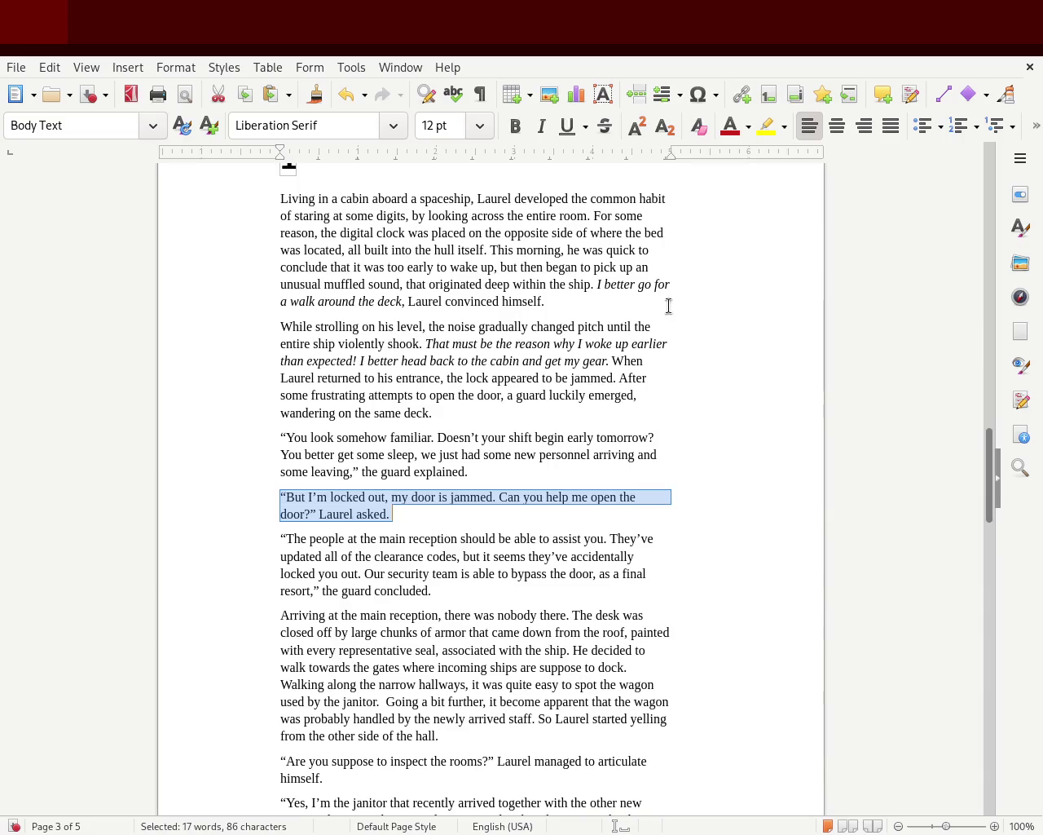
mouse_move(992, 485)
left_mouse_down()
mouse_move(991, 442)
mouse_move(993, 489)
left_mouse_up()
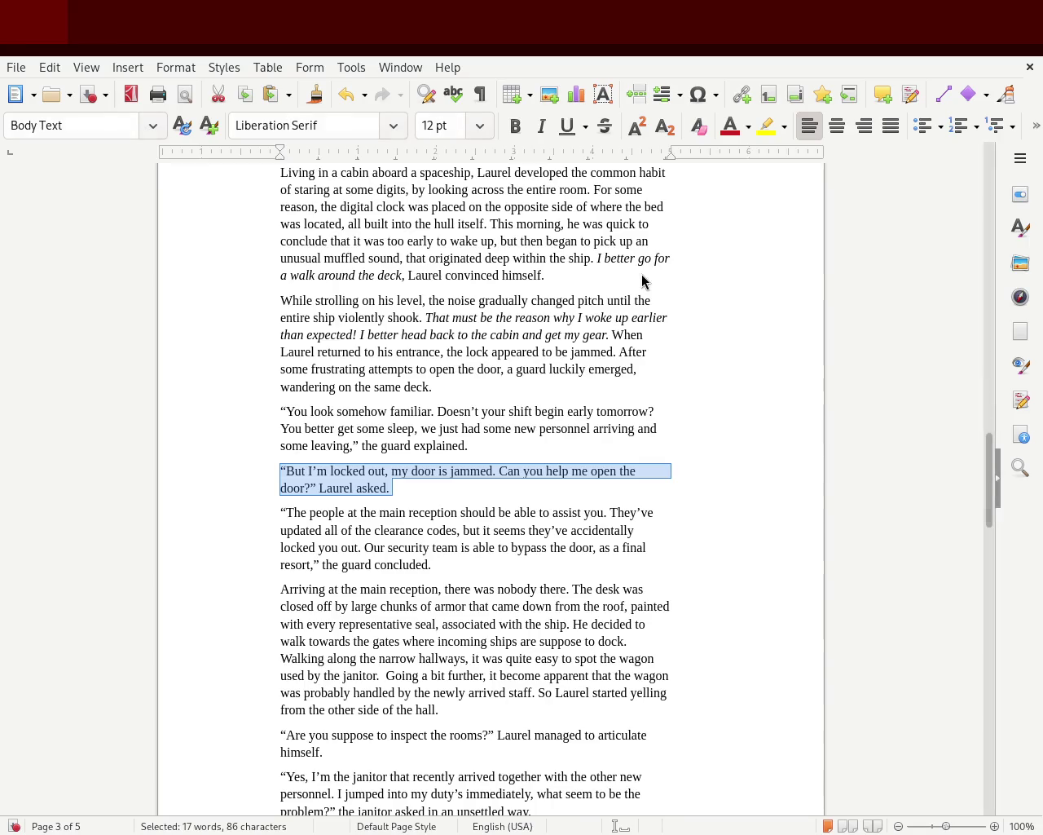
left_click_drag(989, 489, 992, 493)
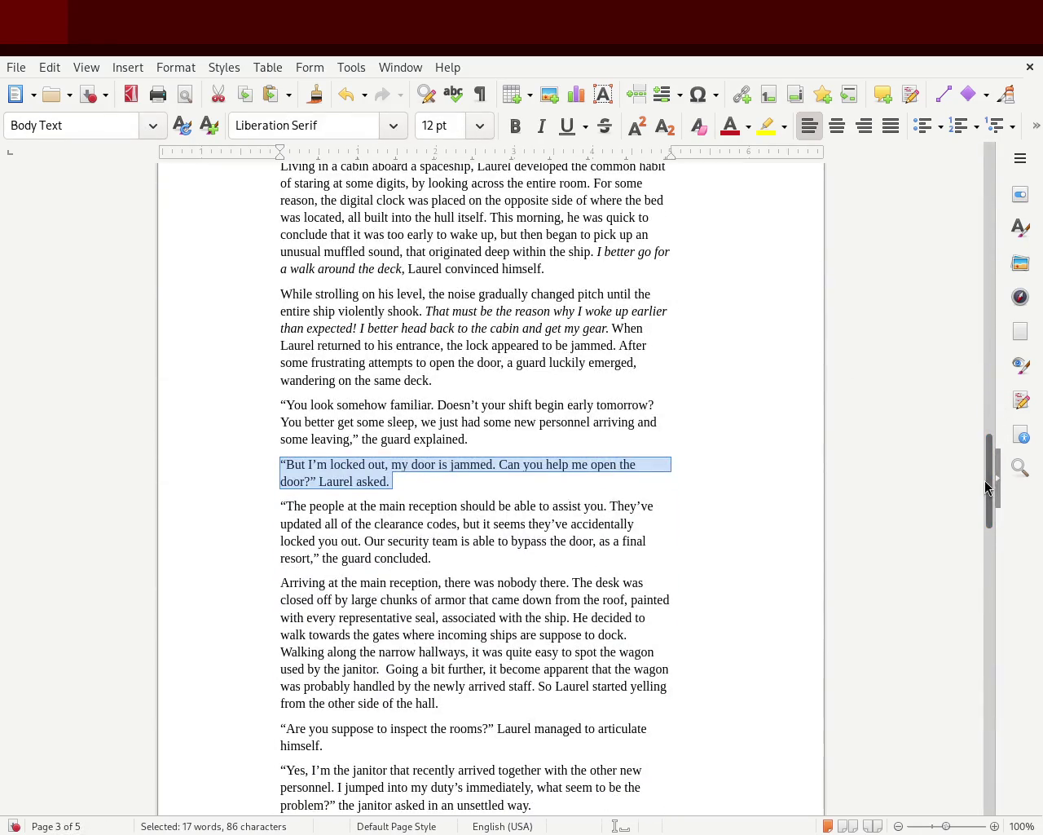
Select chapter 1's opening paragraphs, from 'Living' through the locked-out dialogue
scroll(990, 477, "up", 3)
left_click_drag(256, 269, 465, 623)
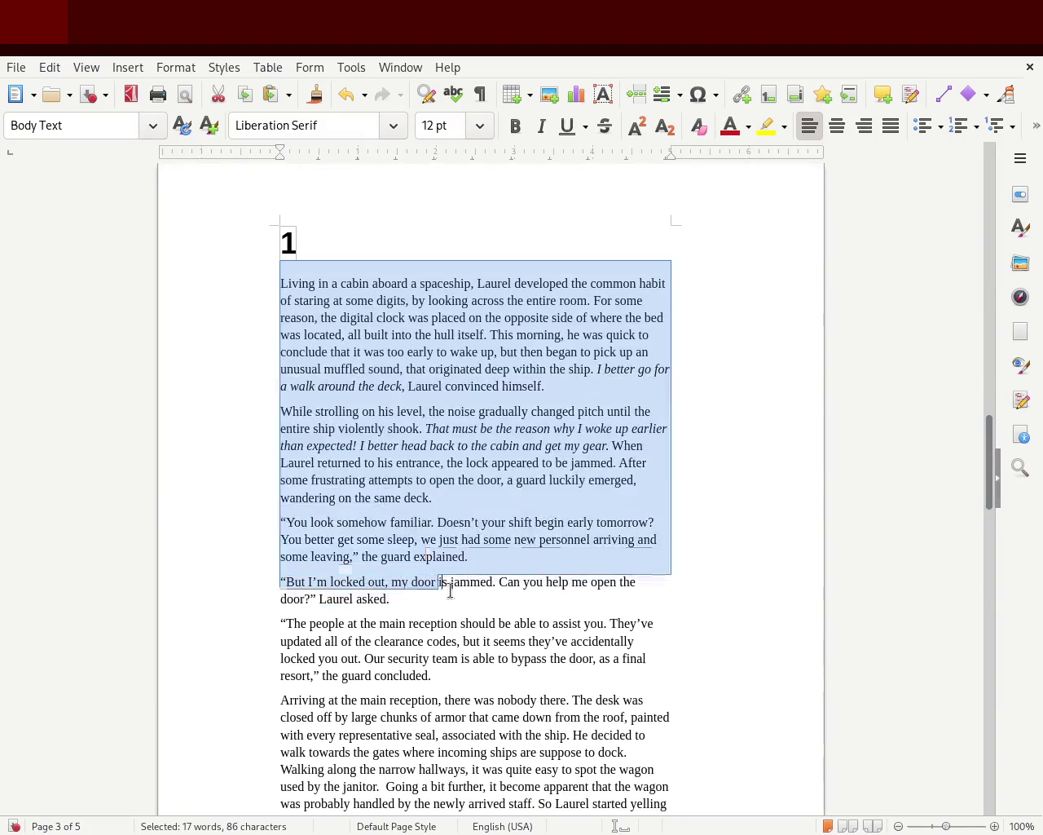
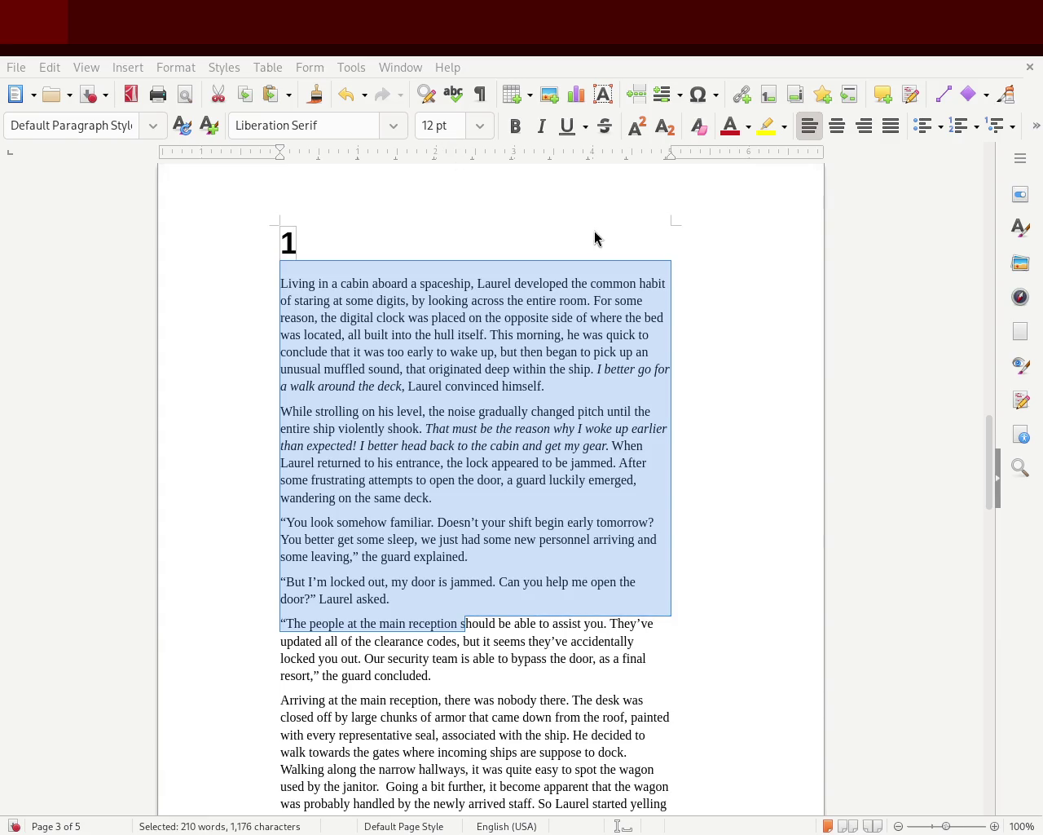
Highlight the first paragraph of chapter 1 and the paragraphs after it to review them
left_click(413, 334)
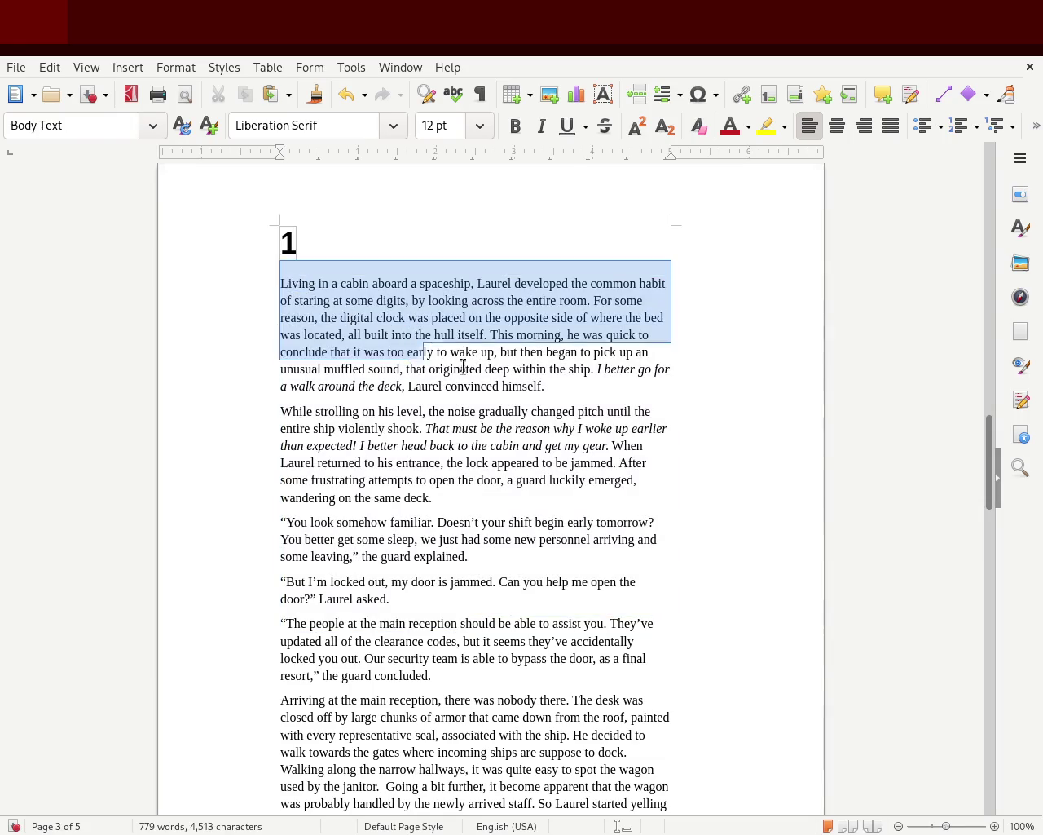
left_click_drag(278, 274, 544, 386)
left_click(431, 282)
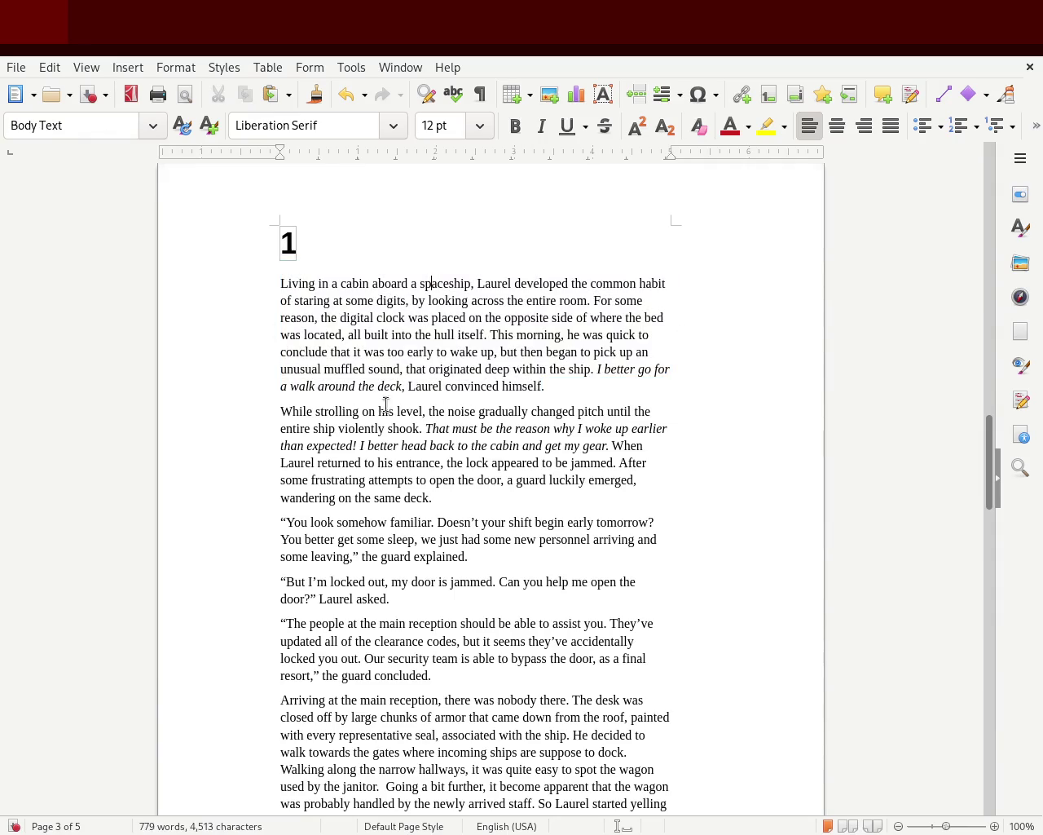
left_click_drag(277, 405, 549, 698)
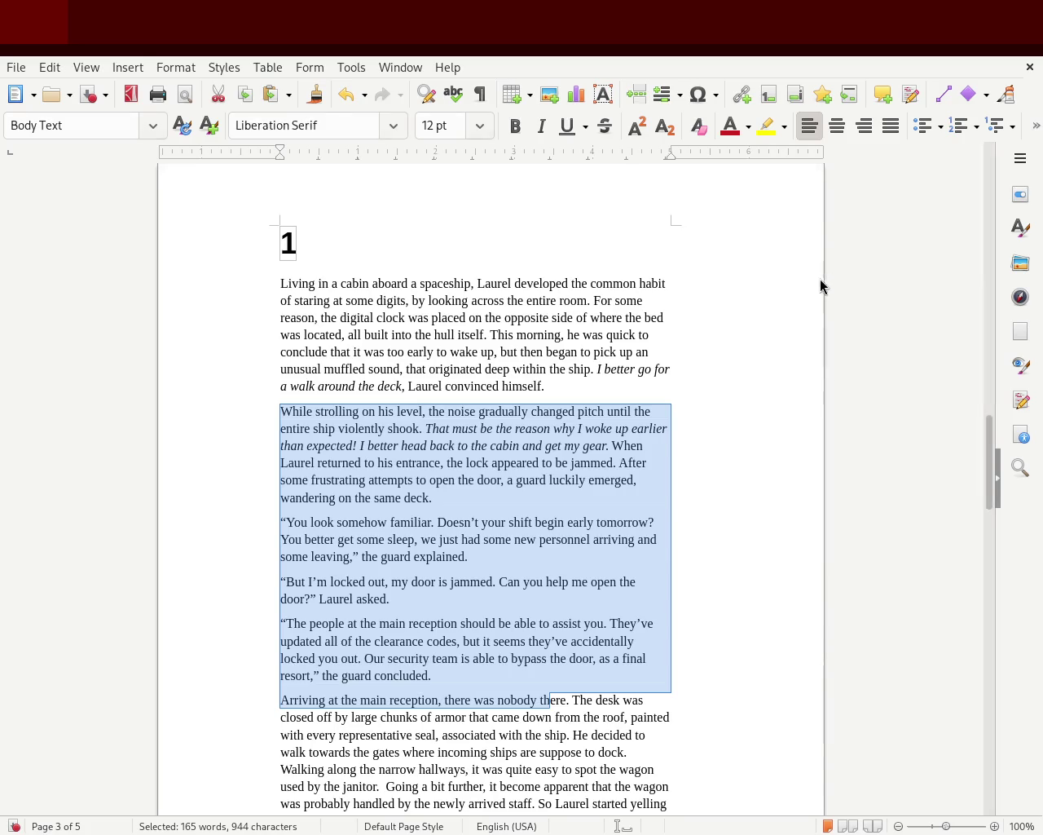
left_click(805, 344)
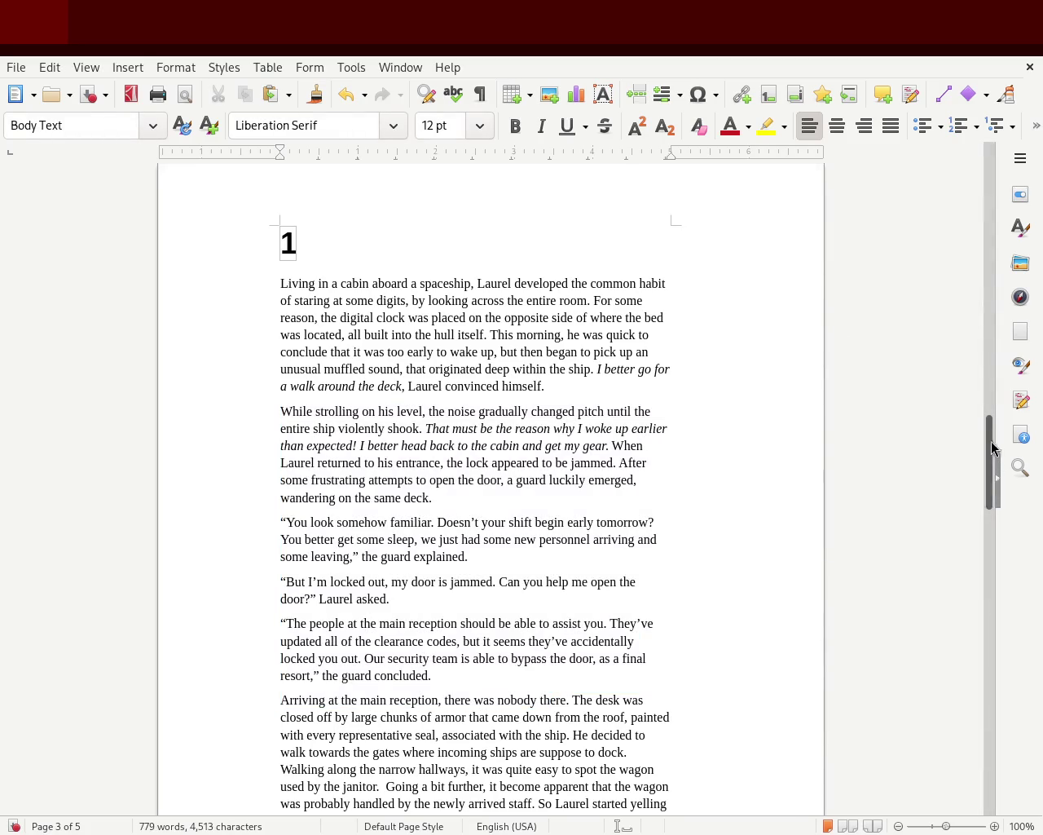
Highlight most of chapter 1's body text, then its opening paragraphs, for review
scroll(990, 443, "down", 1)
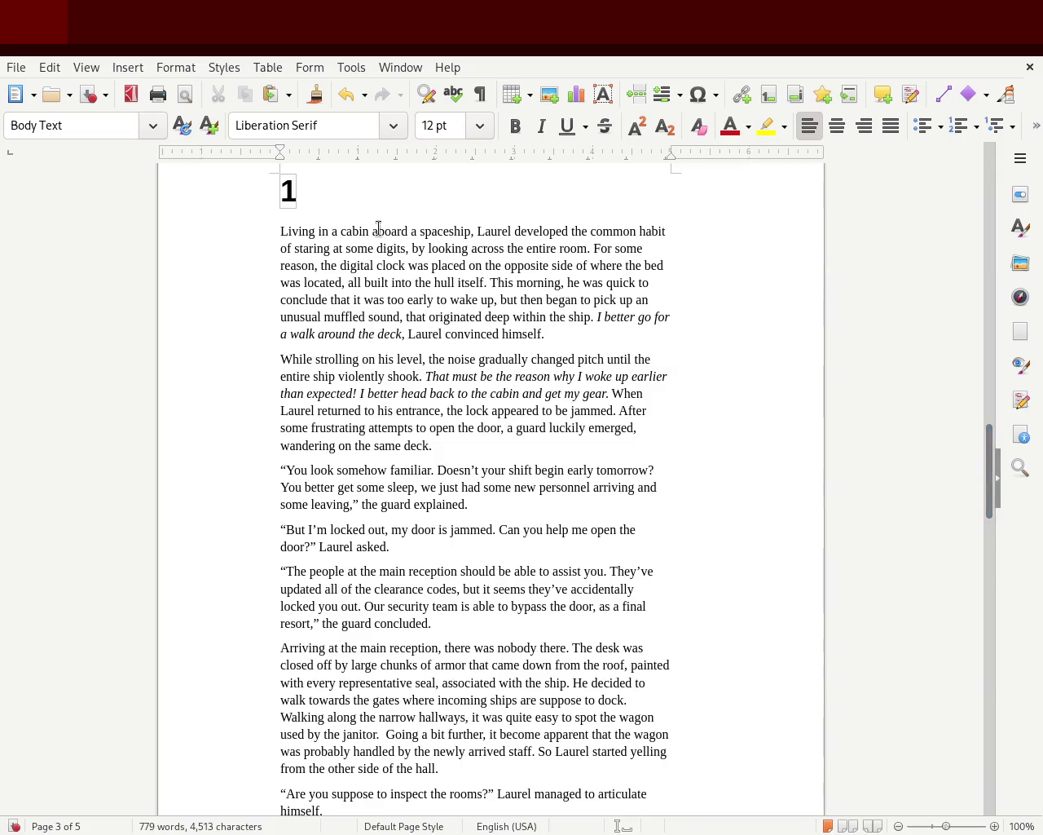
mouse_move(274, 219)
left_mouse_down()
mouse_move(282, 263)
mouse_move(527, 701)
left_mouse_up()
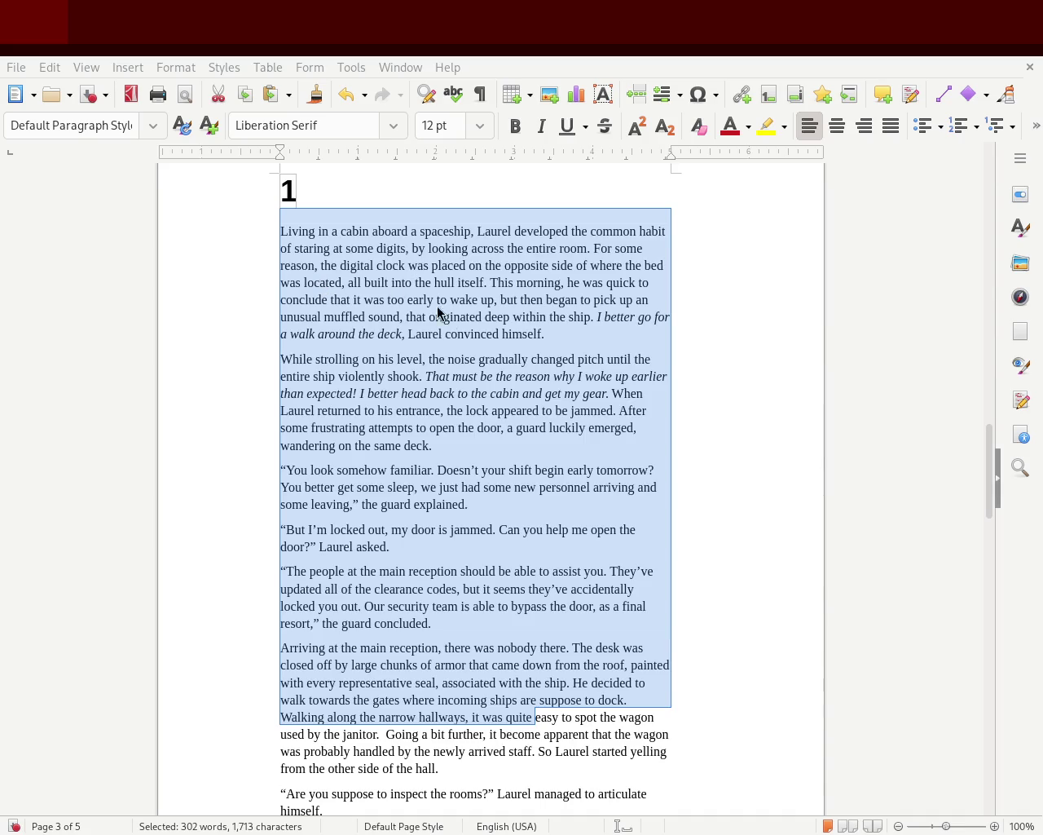
left_click(678, 299)
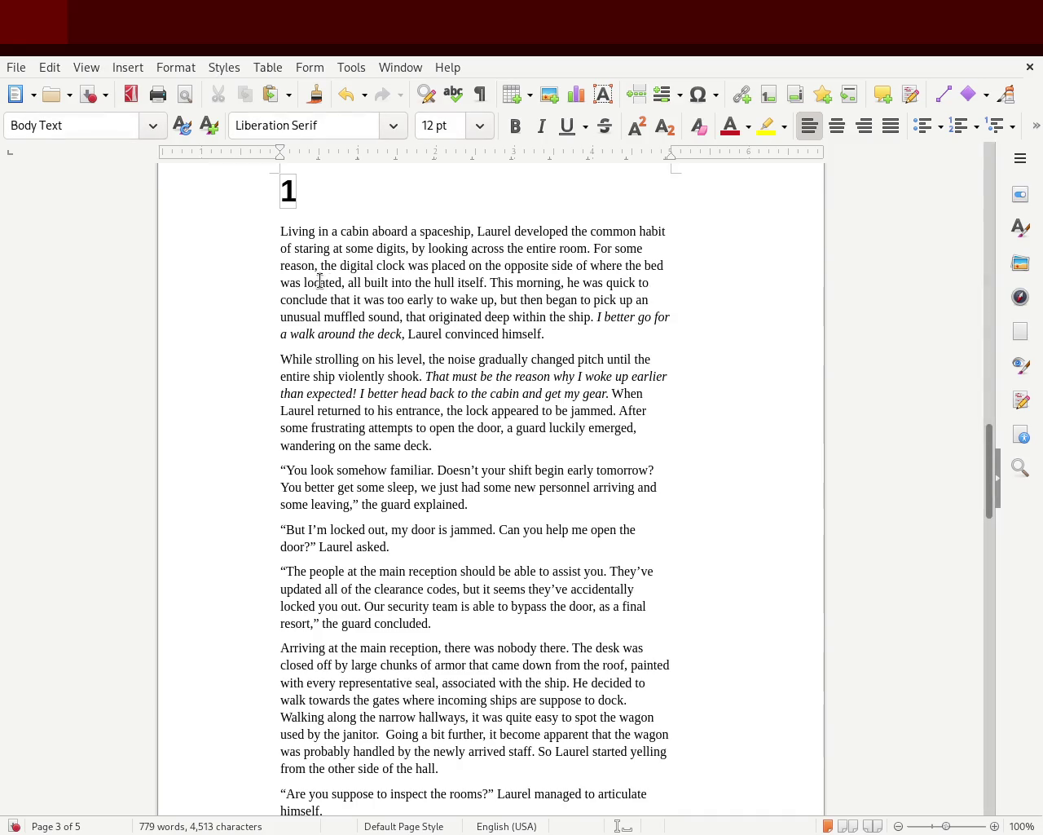
mouse_move(290, 231)
left_mouse_down()
mouse_move(308, 279)
mouse_move(497, 568)
left_mouse_up()
left_click(498, 562)
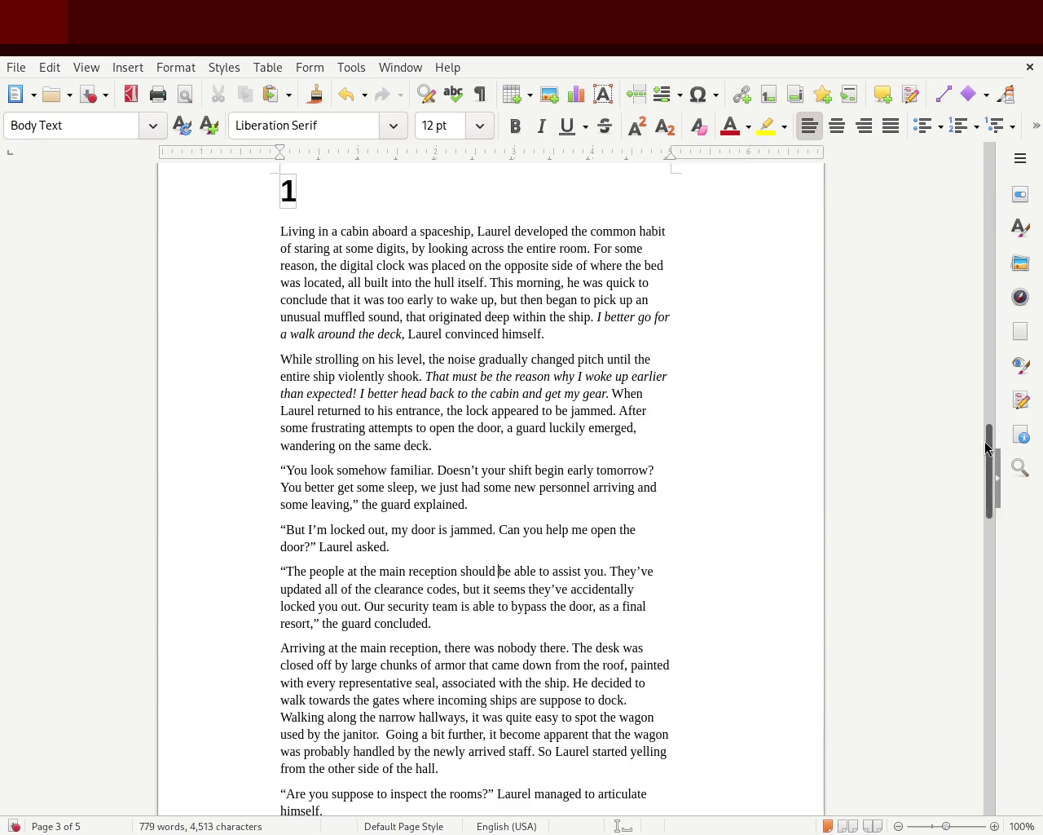
Select chapter 1's paragraphs down into the Arriving paragraph
left_click_drag(990, 444, 957, 417)
scroll(943, 452, "down", 10)
scroll(897, 429, "up", 6)
left_click_drag(302, 290, 432, 702)
left_click_drag(519, 733, 522, 743)
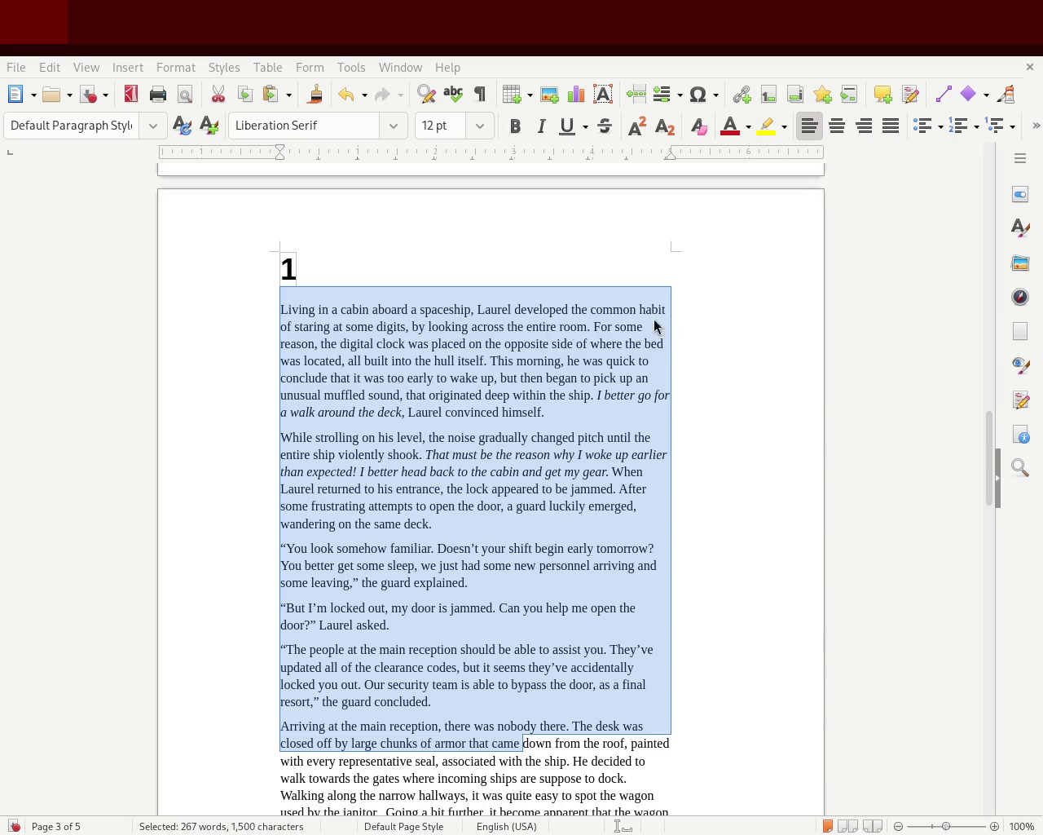
Move down to page 5, showing chapter 2's heading and receptionist dialogue
left_click(909, 377)
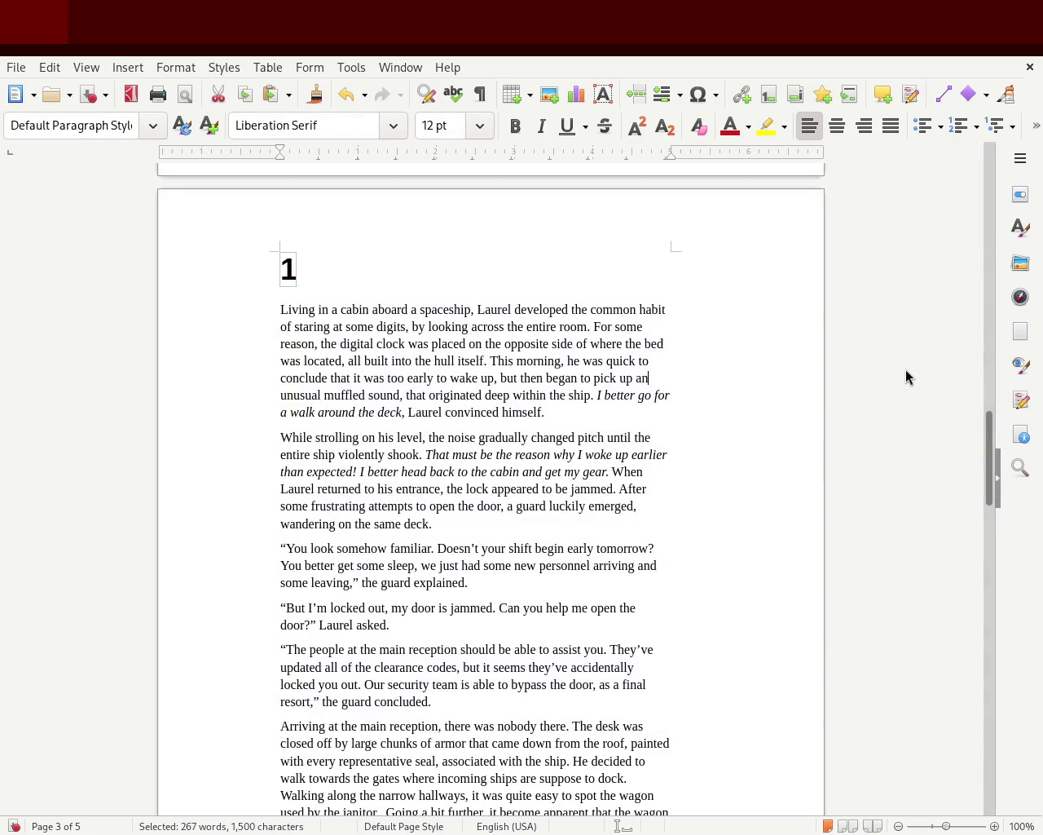
left_click_drag(987, 464, 988, 505)
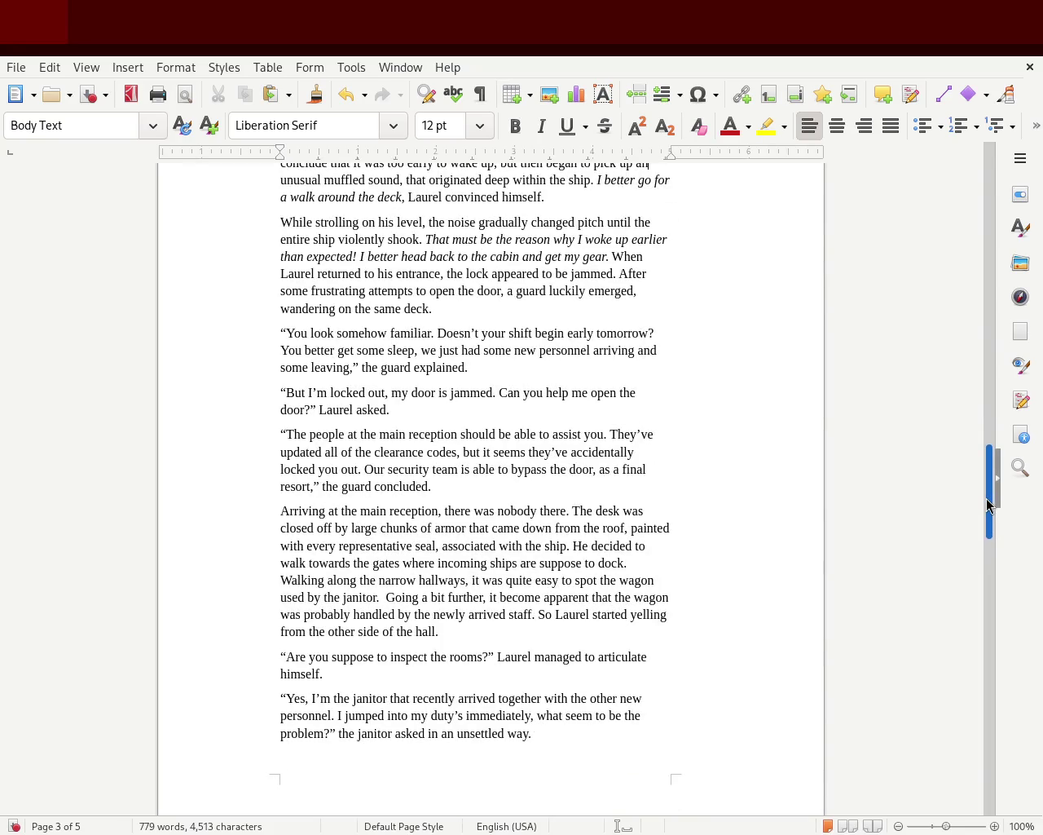
mouse_move(988, 504)
left_mouse_down()
mouse_move(988, 560)
mouse_move(987, 467)
mouse_move(996, 496)
left_mouse_up()
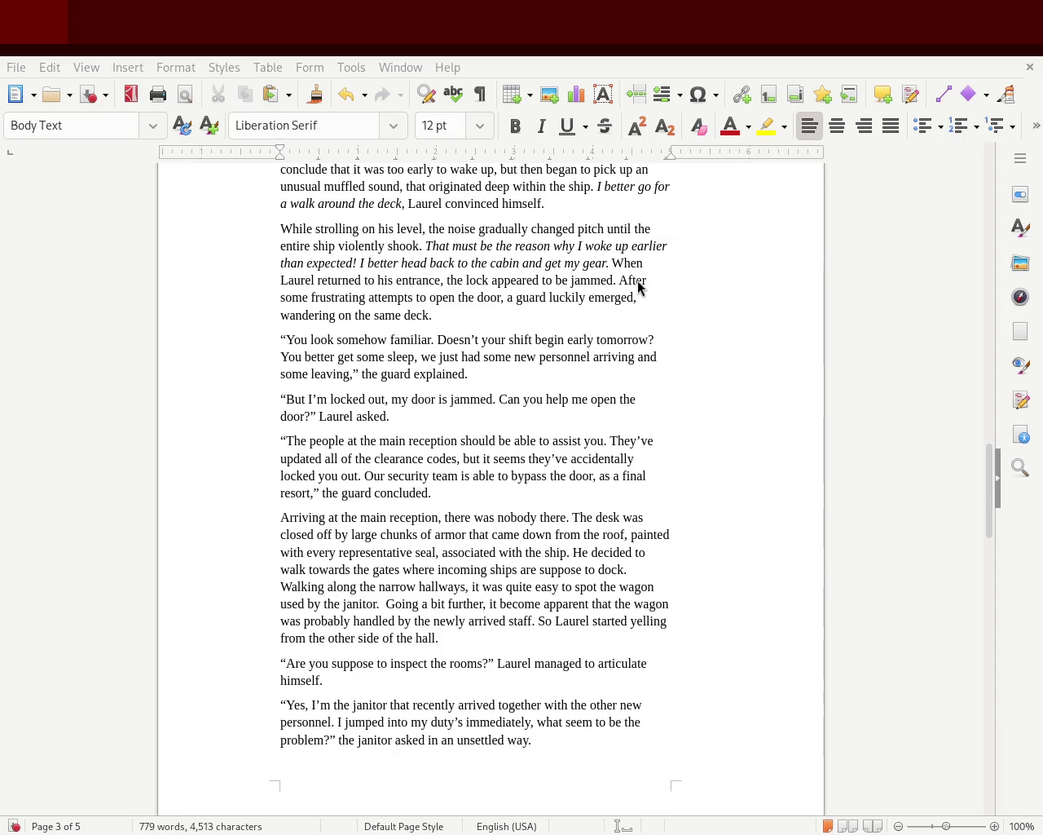
left_click_drag(994, 511, 1002, 713)
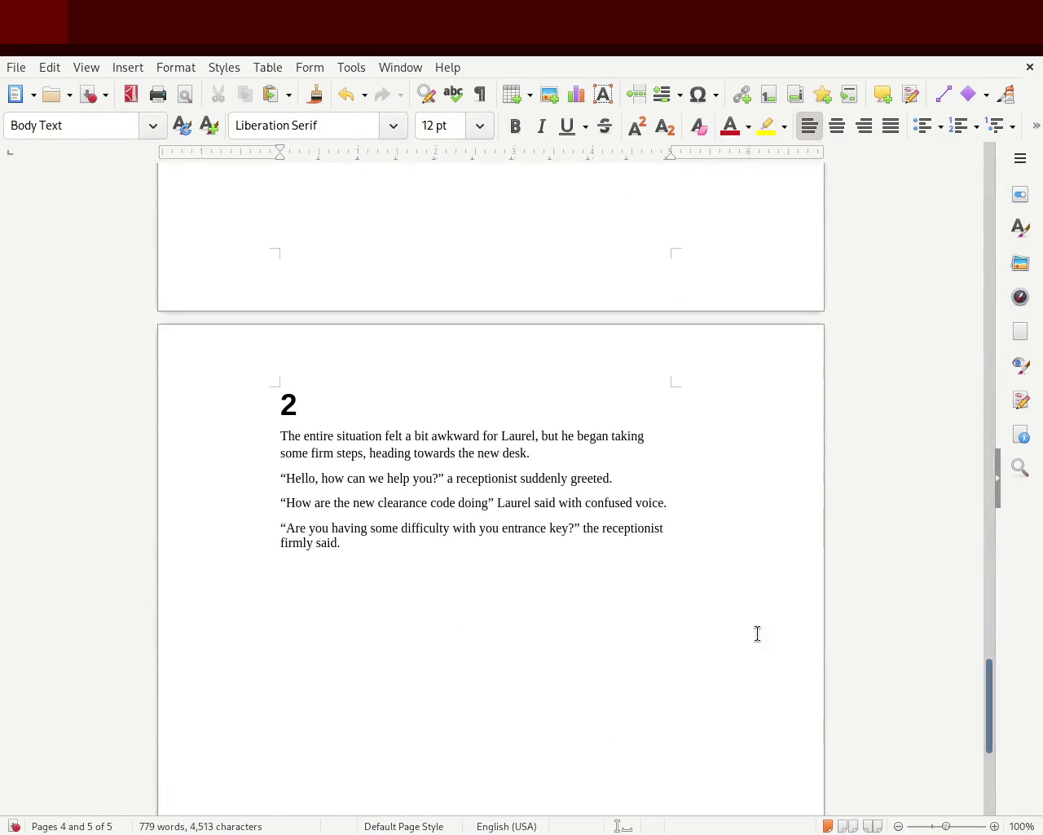